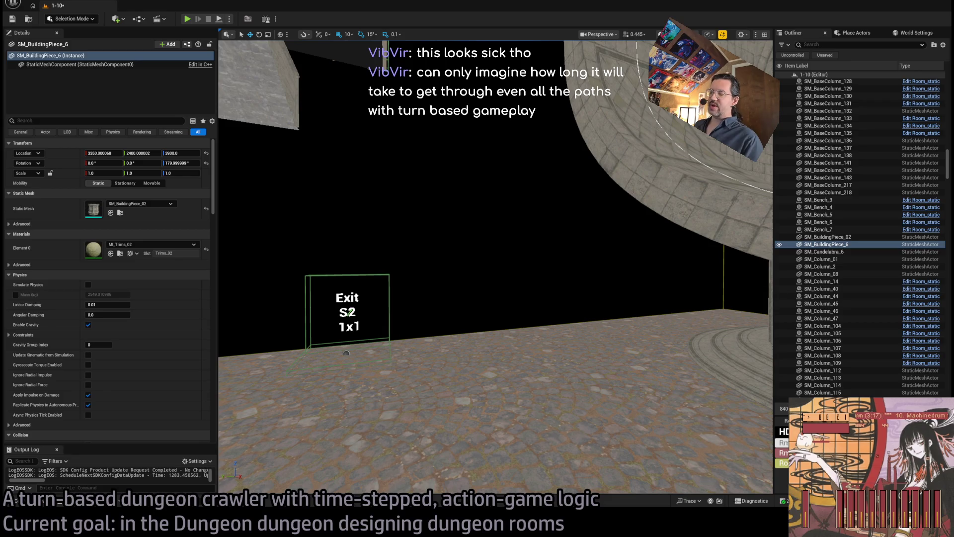
Fly up from the Exit S2 floor past the facade and through the arched doorway, then pull out.
drag(346, 353, 310, 283)
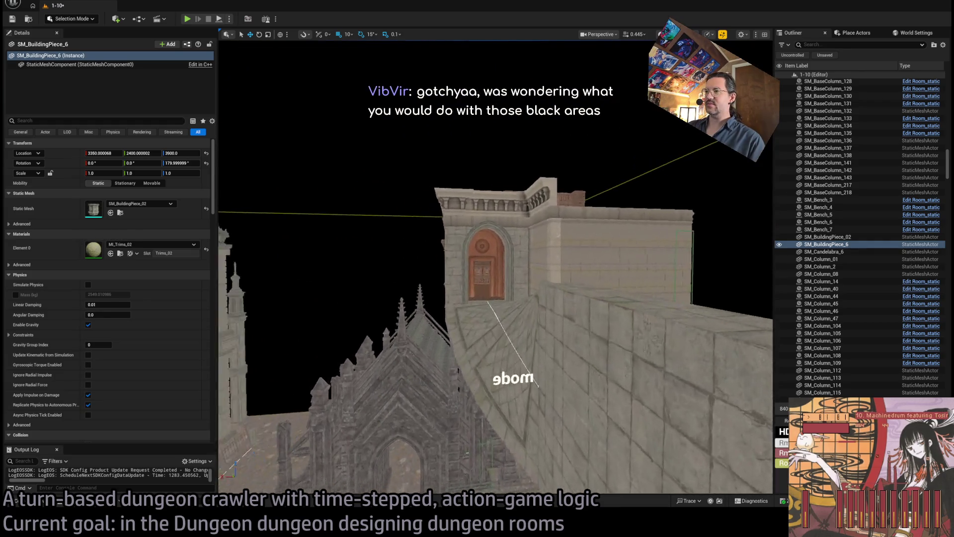
key(f)
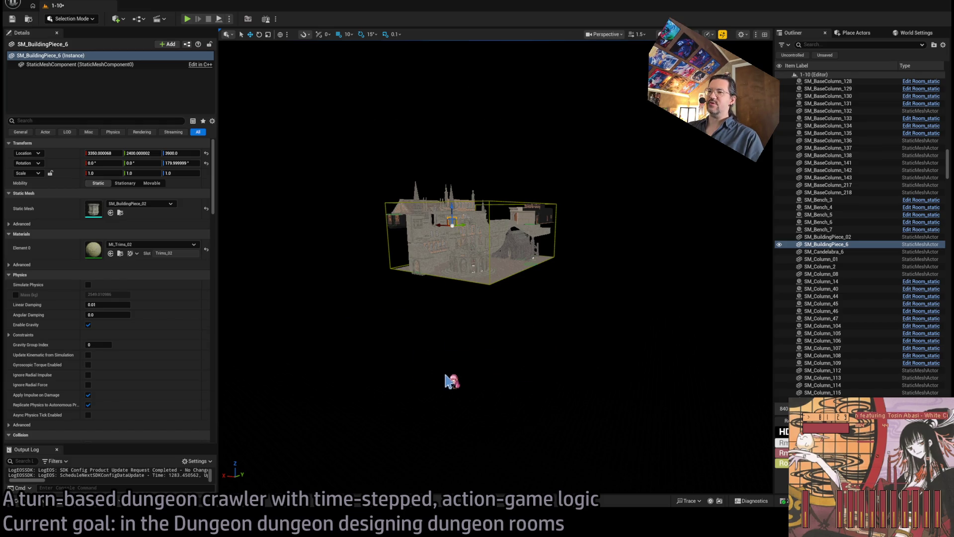
Fly from the overview down to the parapet above the building's arched wooden door.
scroll(577, 435, up, 5)
drag(589, 407, 374, 214)
drag(443, 272, 418, 174)
mouse_move(517, 285)
mouse_down()
mouse_move(502, 278)
mouse_move(517, 286)
mouse_up()
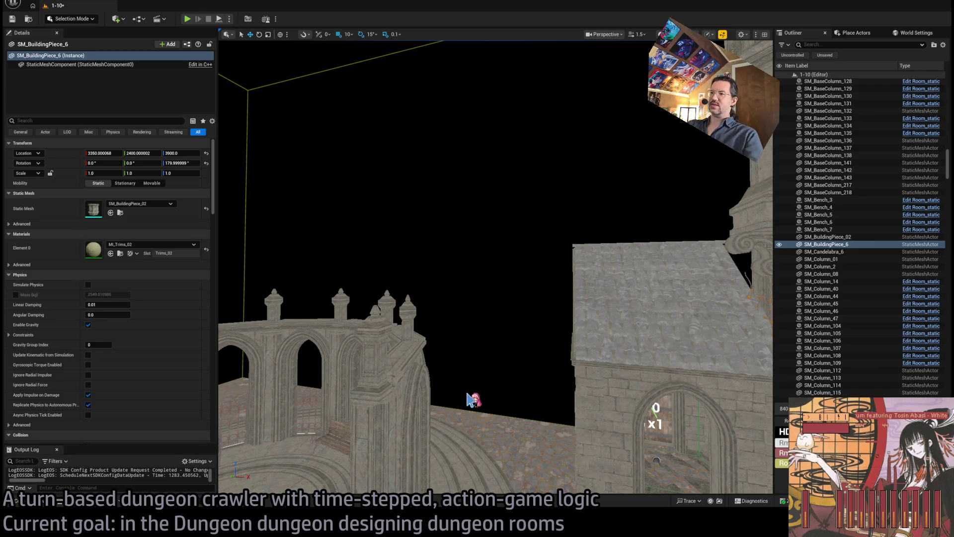
mouse_move(486, 392)
mouse_down()
mouse_move(447, 400)
mouse_move(502, 393)
mouse_up()
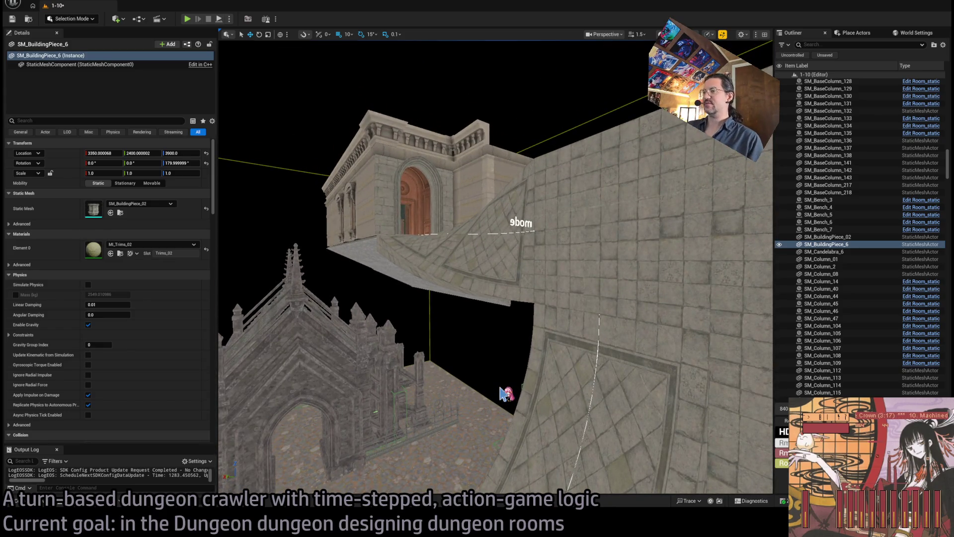
mouse_move(502, 394)
mouse_down()
mouse_move(488, 379)
mouse_move(513, 364)
mouse_move(506, 355)
mouse_up()
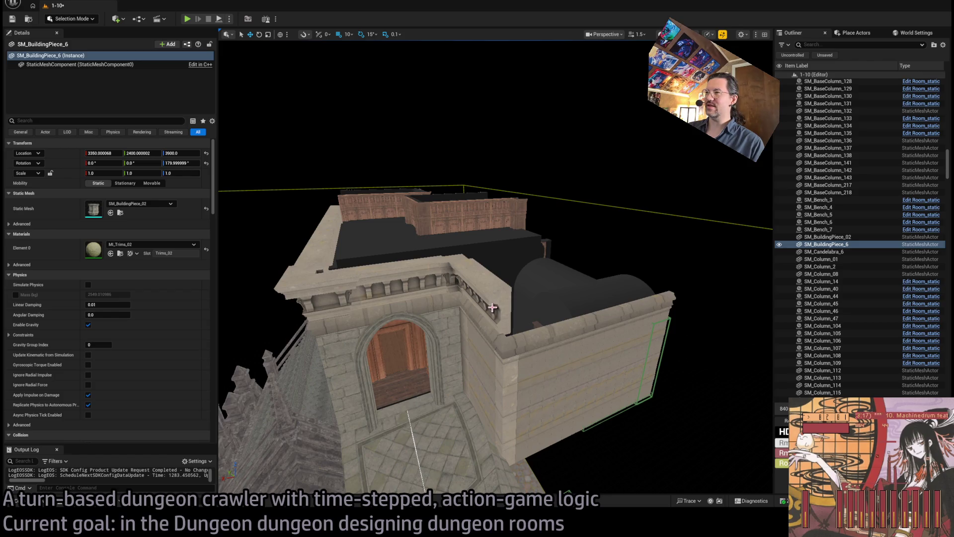
Duplicate the parapet corner crown piece onto the next corner.
click(493, 308)
key(f)
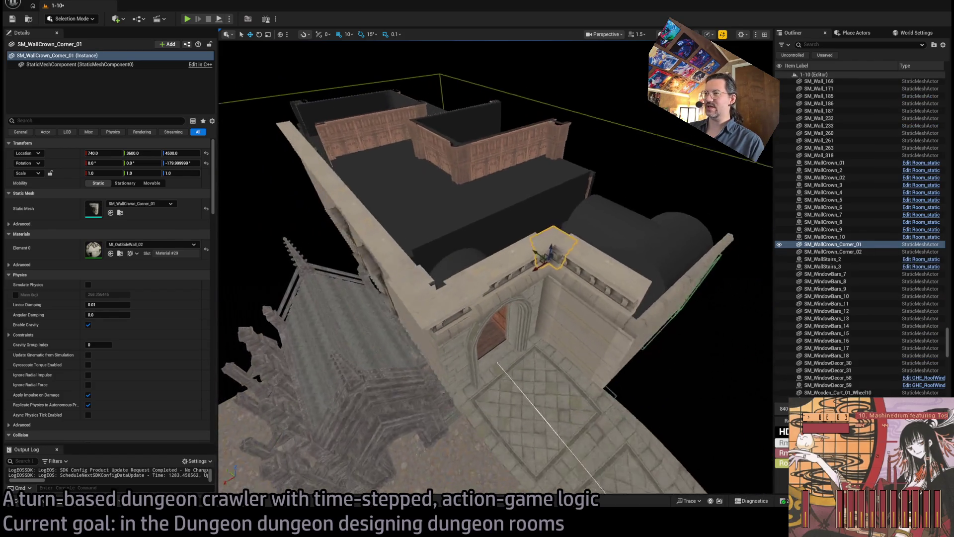
click(390, 306)
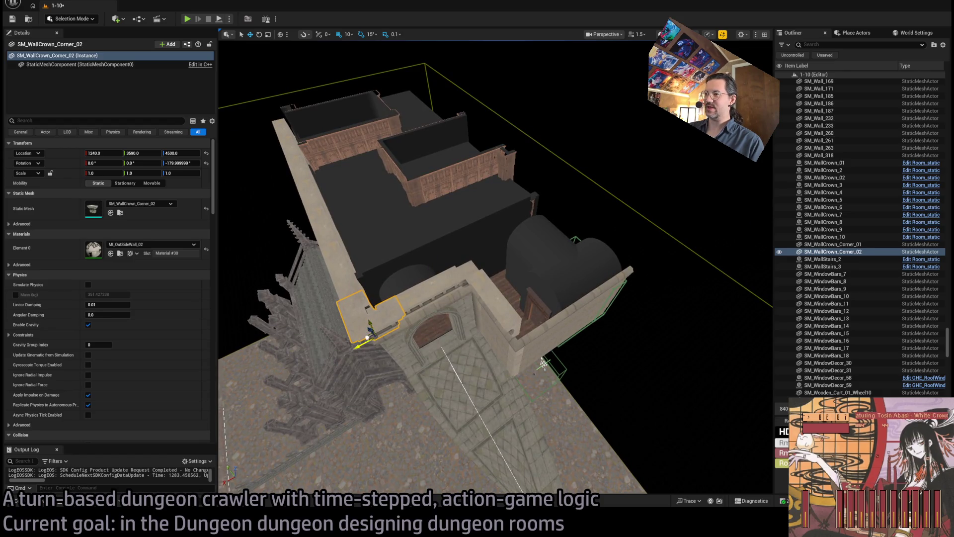
drag(371, 332, 519, 344)
key(f)
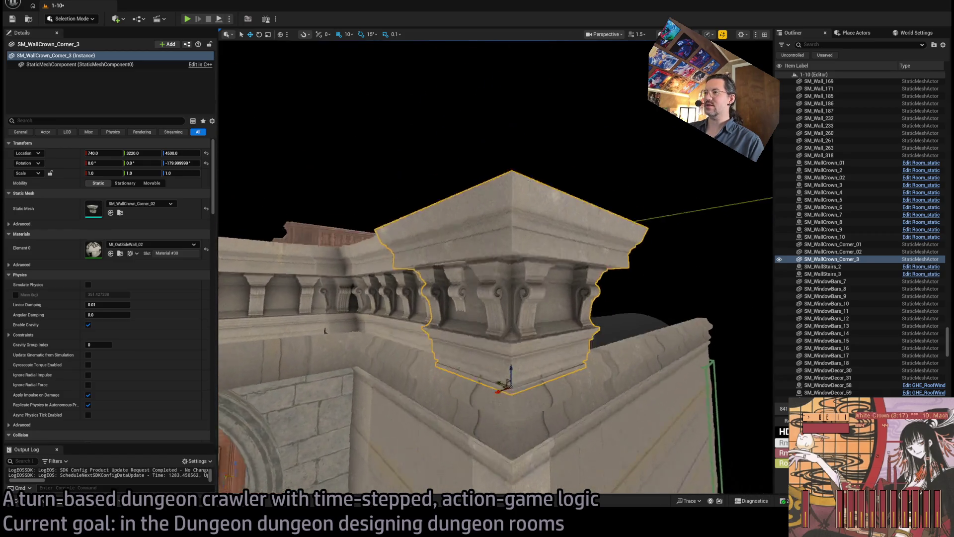
Duplicate the straight wall crown segment, turning the copy, then duplicate it again.
click(462, 343)
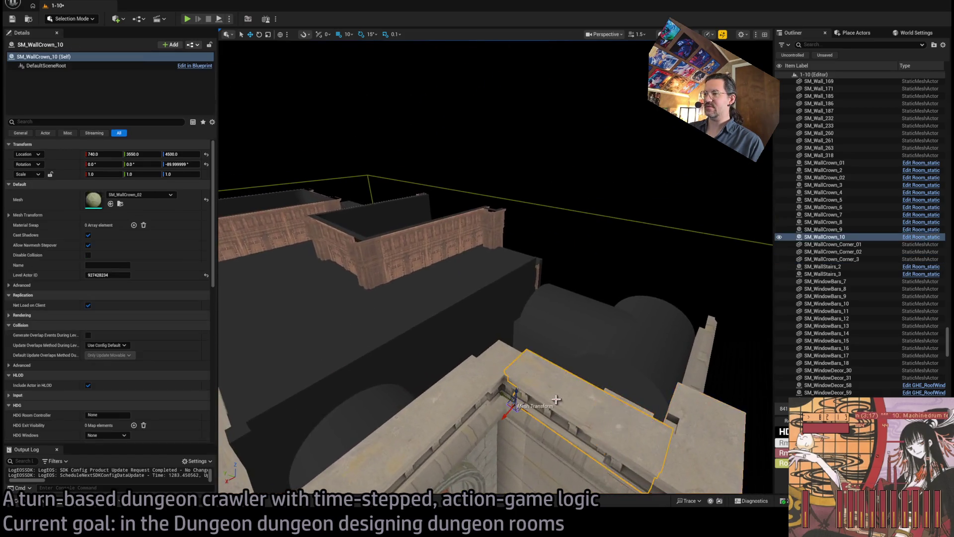
key(f)
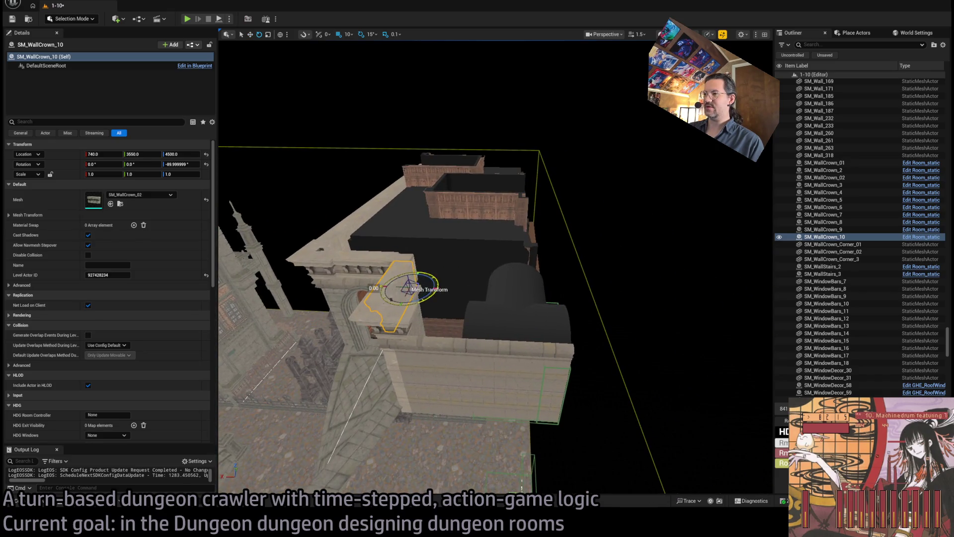
drag(430, 279, 385, 298)
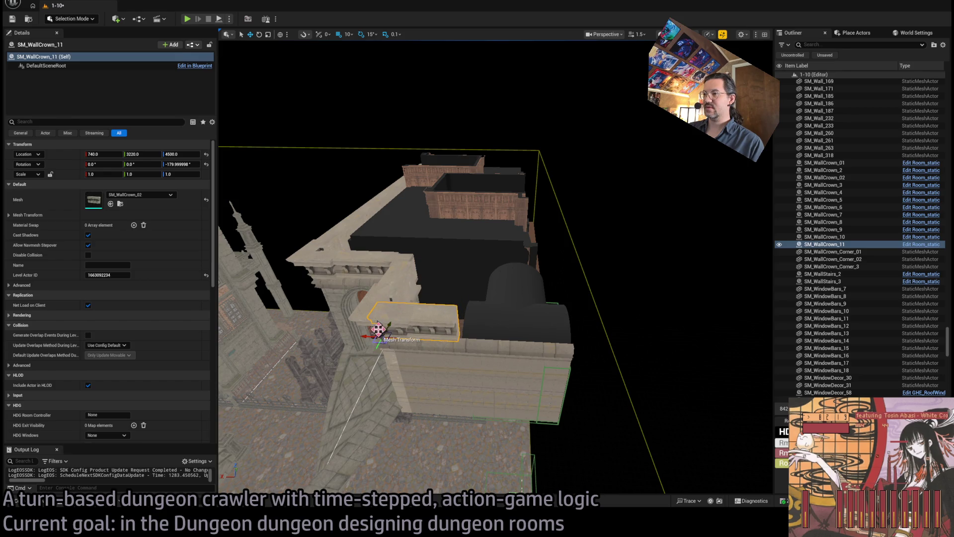
key(f)
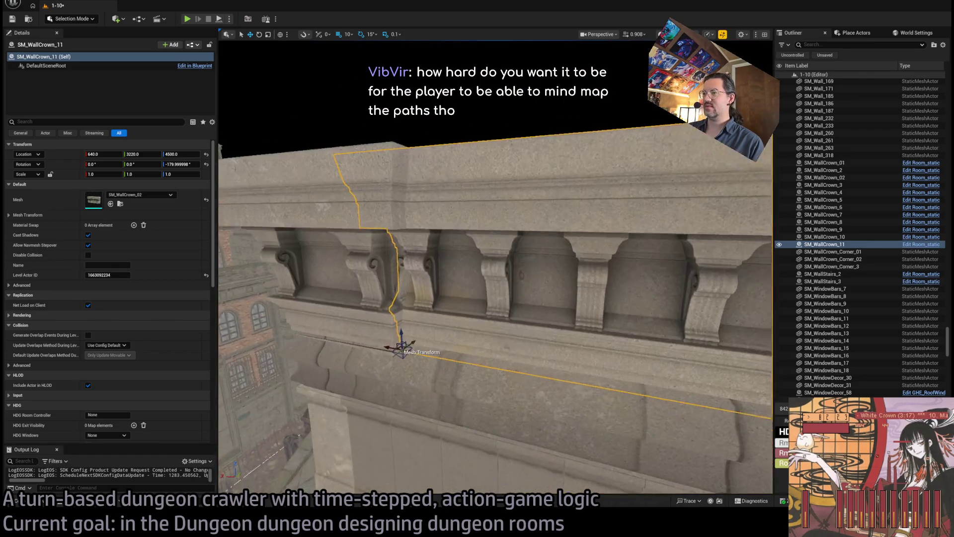
mouse_move(416, 327)
mouse_down()
mouse_move(440, 386)
mouse_move(343, 297)
mouse_move(477, 298)
mouse_up()
key(ctrl+d)
Scale the newest wall crown to 1.2 in X to close the cornice gap above the door.
scroll(450, 300, up, 3)
key(r)
mouse_move(346, 312)
mouse_down()
mouse_move(363, 312)
mouse_move(350, 312)
mouse_up()
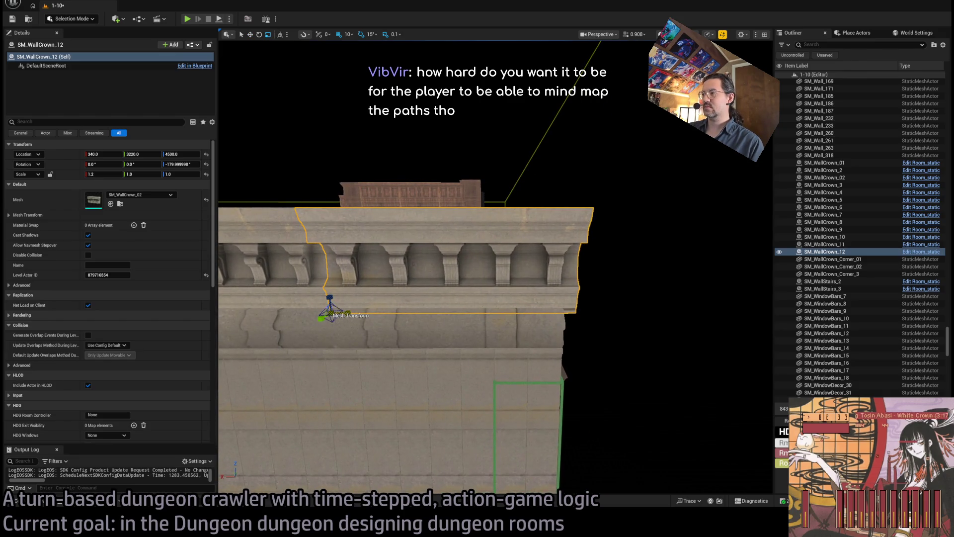
scroll(397, 269, down, 5)
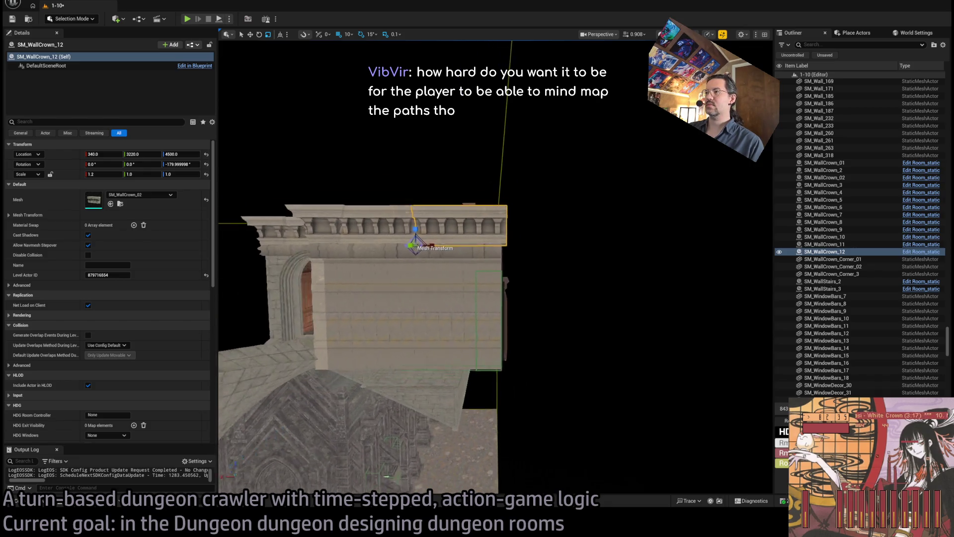
drag(447, 318, 492, 297)
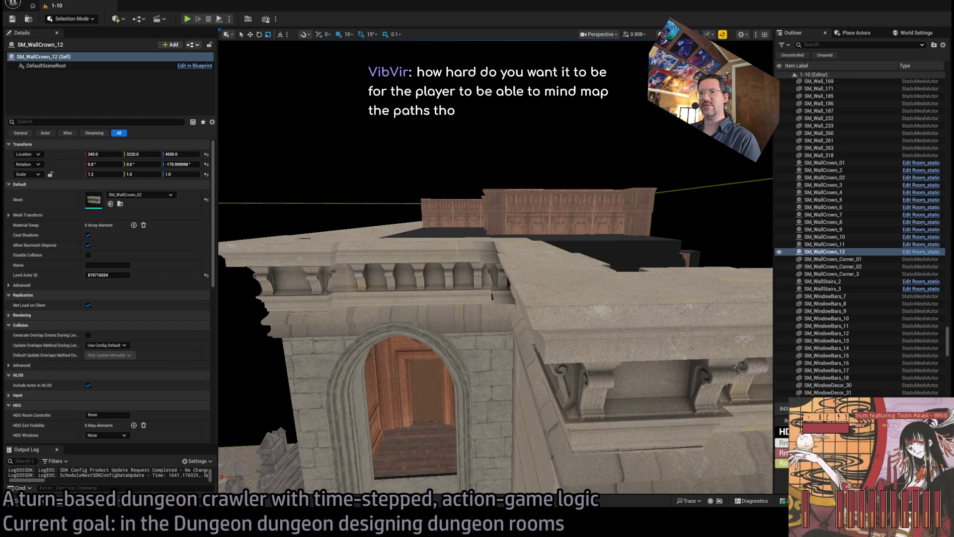
Fly down past the spires, around the overhead arch and stone pillar, toward the round courtyard.
drag(492, 297, 455, 230)
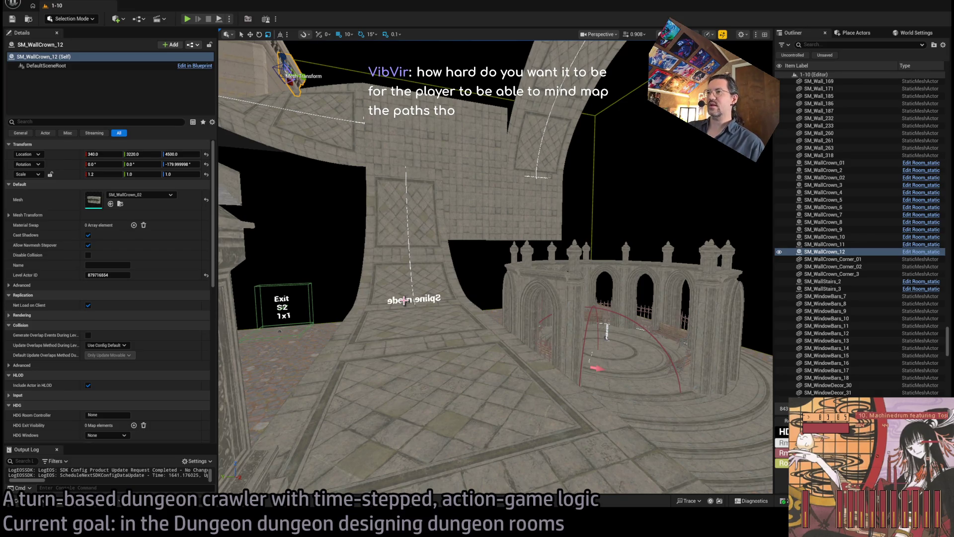
drag(621, 358, 624, 365)
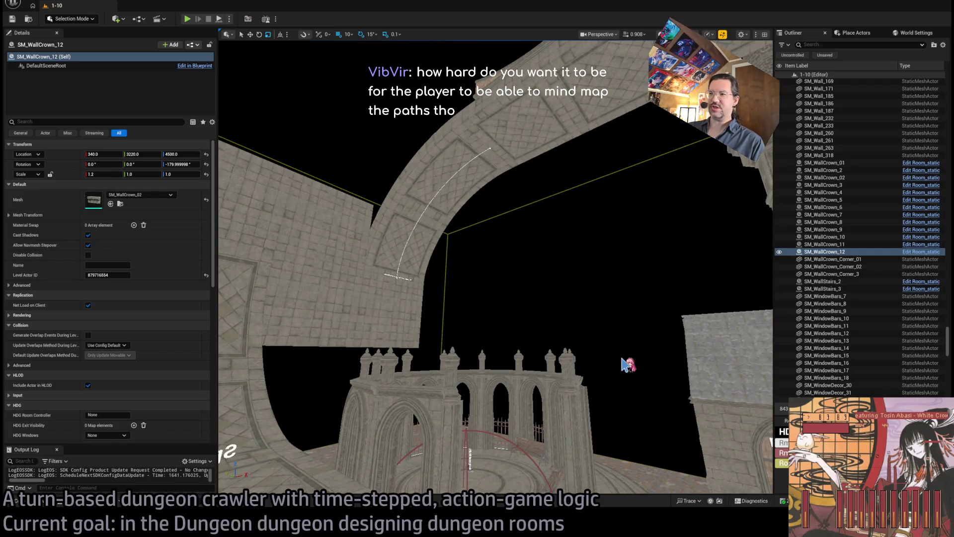
drag(628, 364, 614, 361)
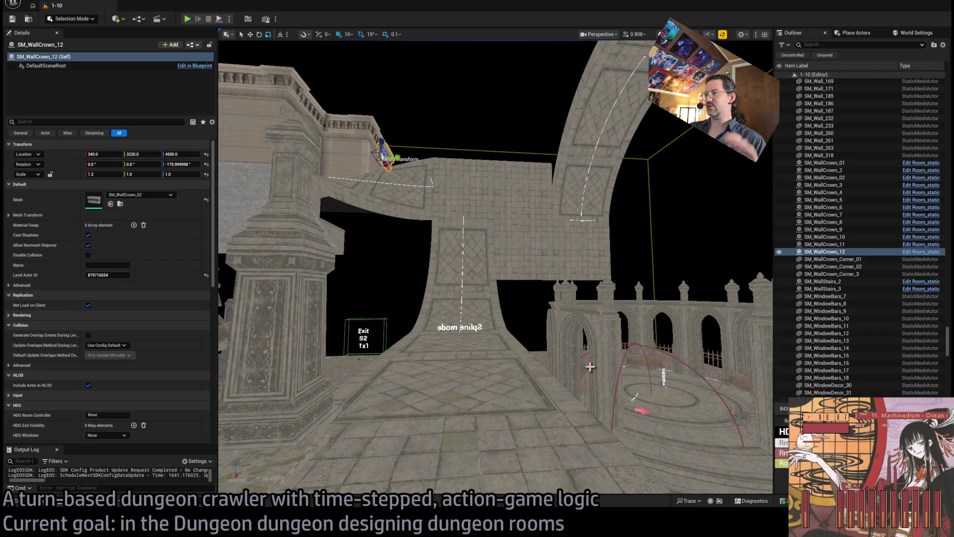
mouse_move(528, 370)
mouse_down()
mouse_move(482, 348)
mouse_move(528, 371)
mouse_up()
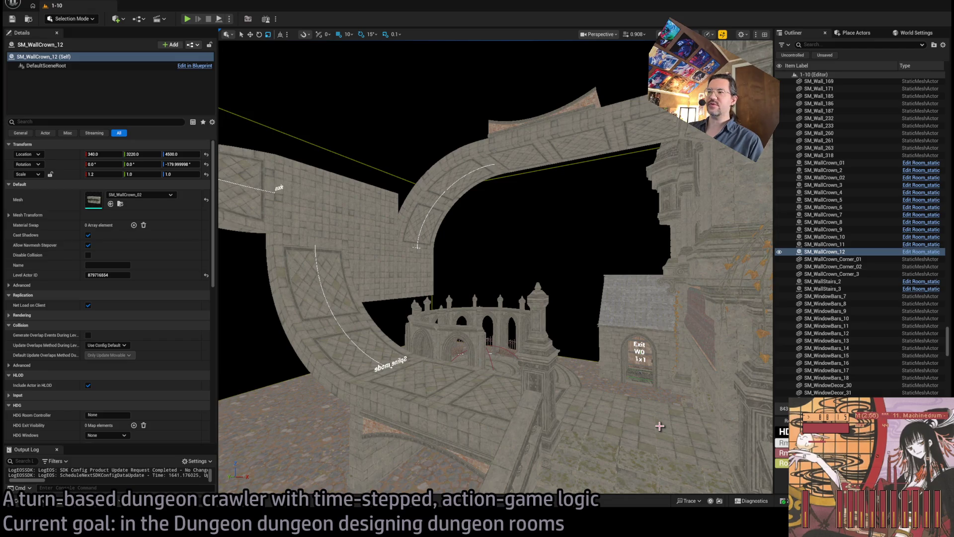
key(w)
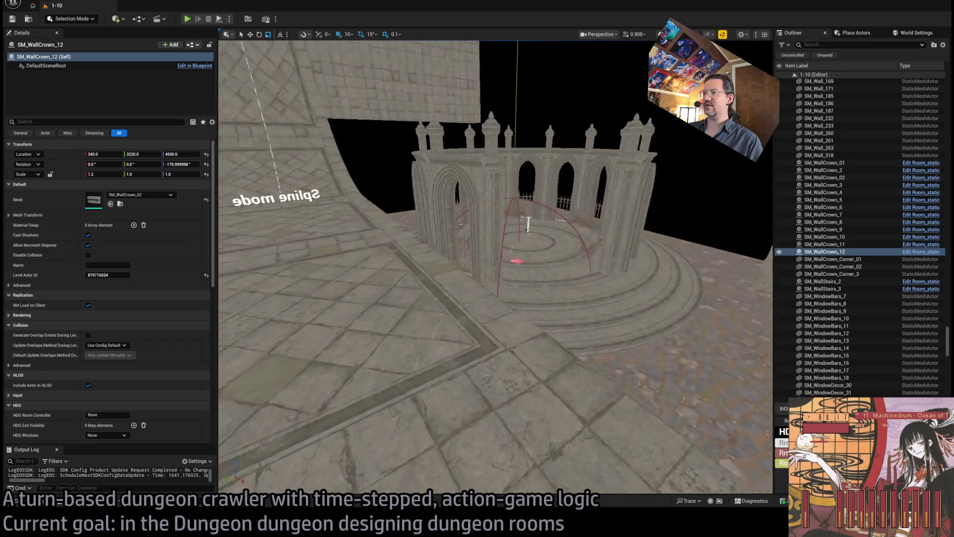
Fly through the Exit W doorway into the wooden corridor and rename the exit marker to W2R.
key(w)
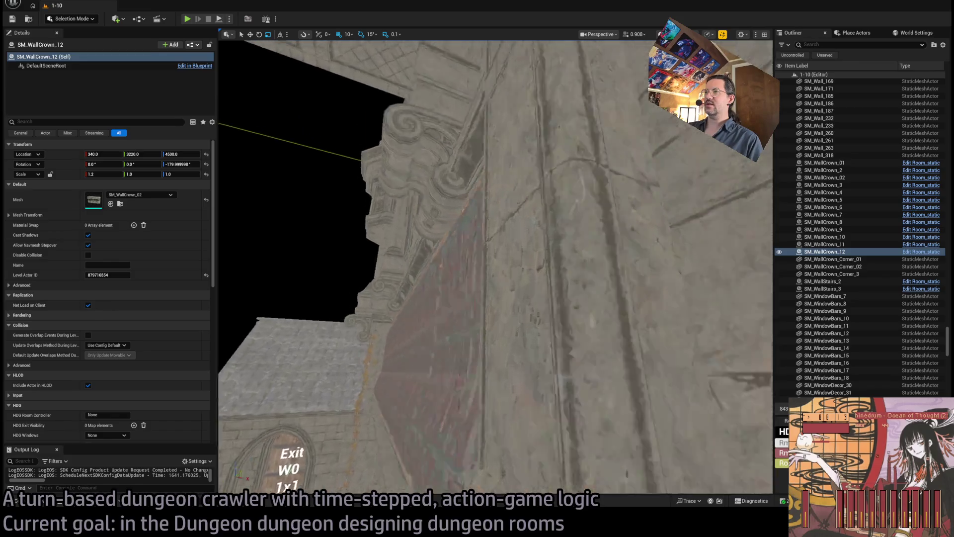
key(w)
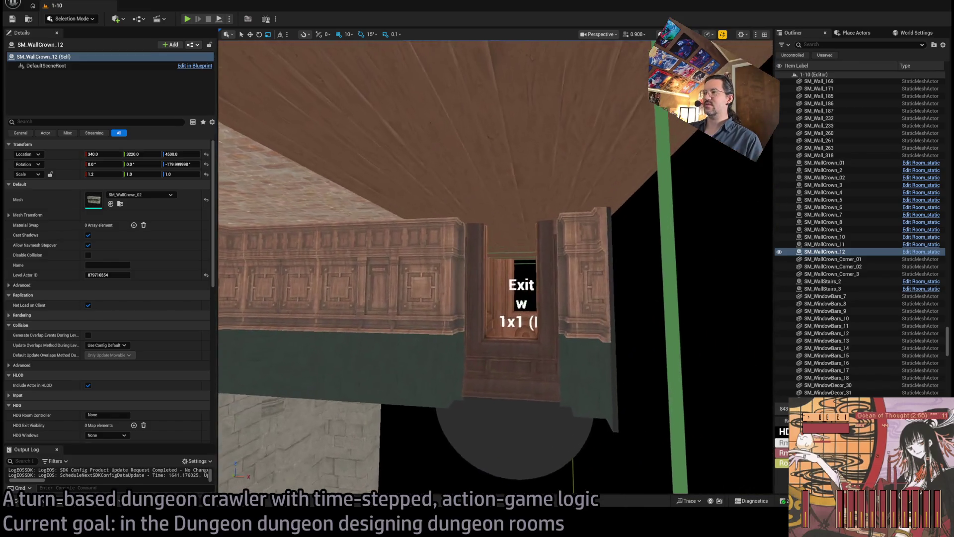
key(w)
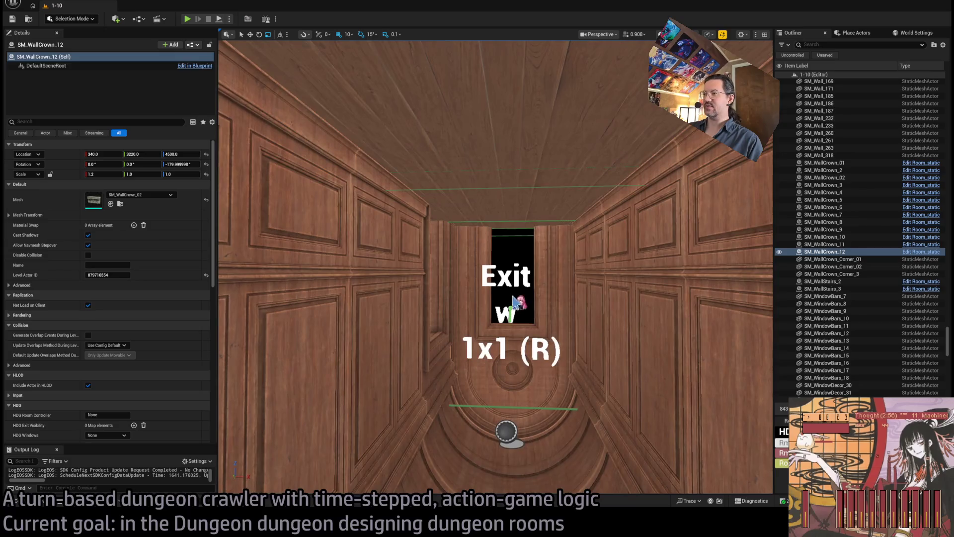
click(512, 300)
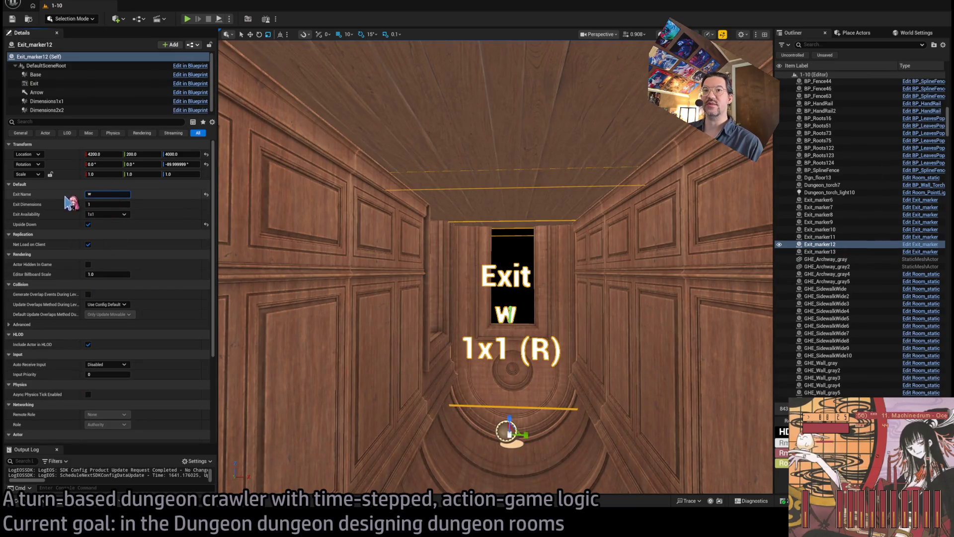
text(2R)
key(Return)
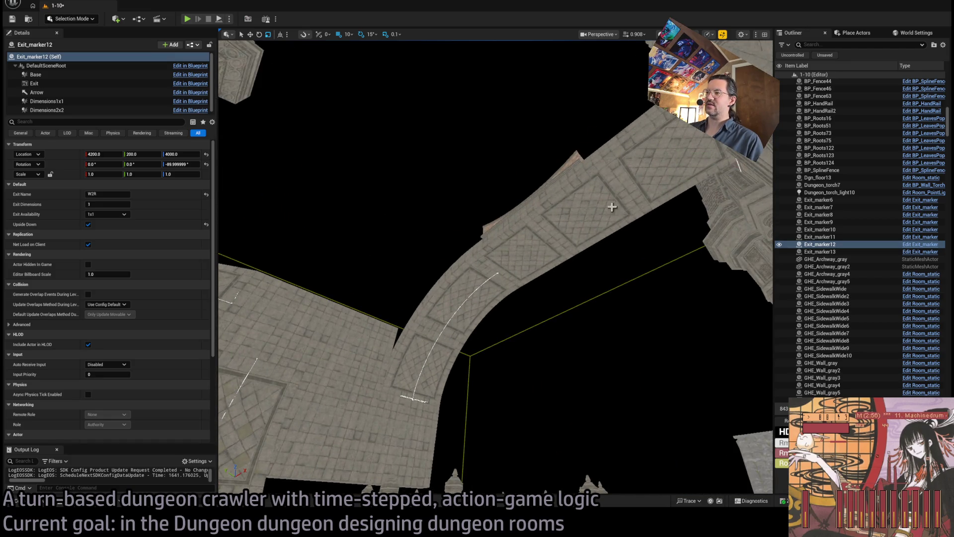
Centre the view on Exit_marker12, widen the viewport, and show the Content Drawer.
key(f)
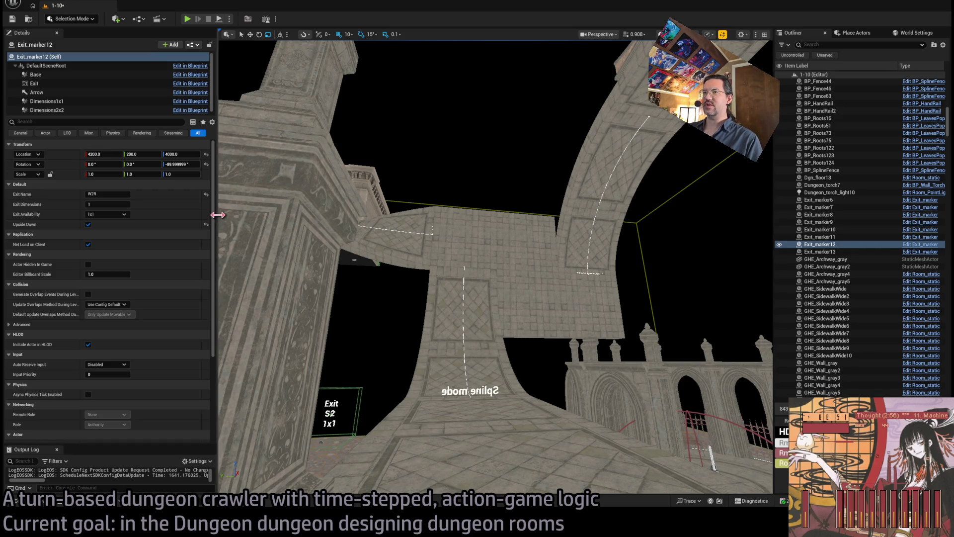
drag(217, 214, 179, 223)
drag(775, 230, 813, 238)
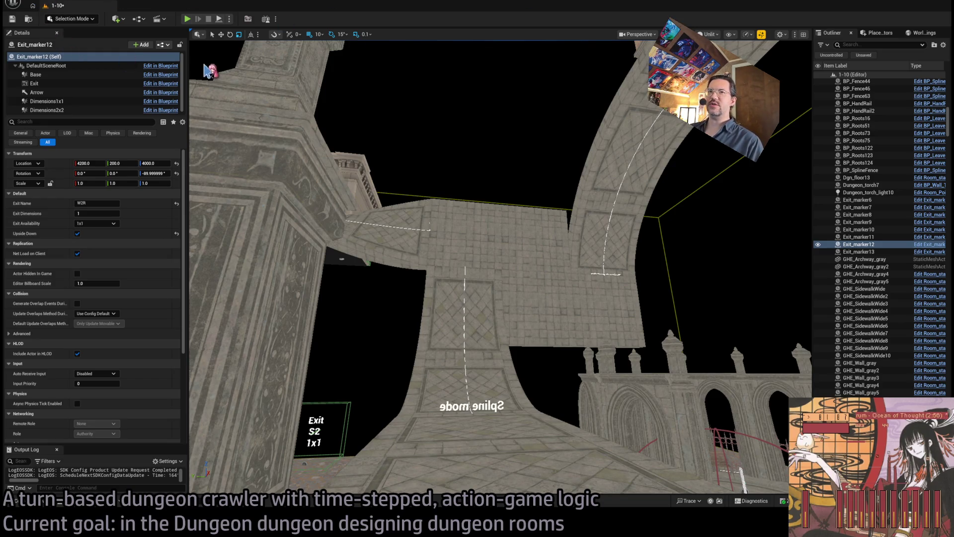
click(47, 501)
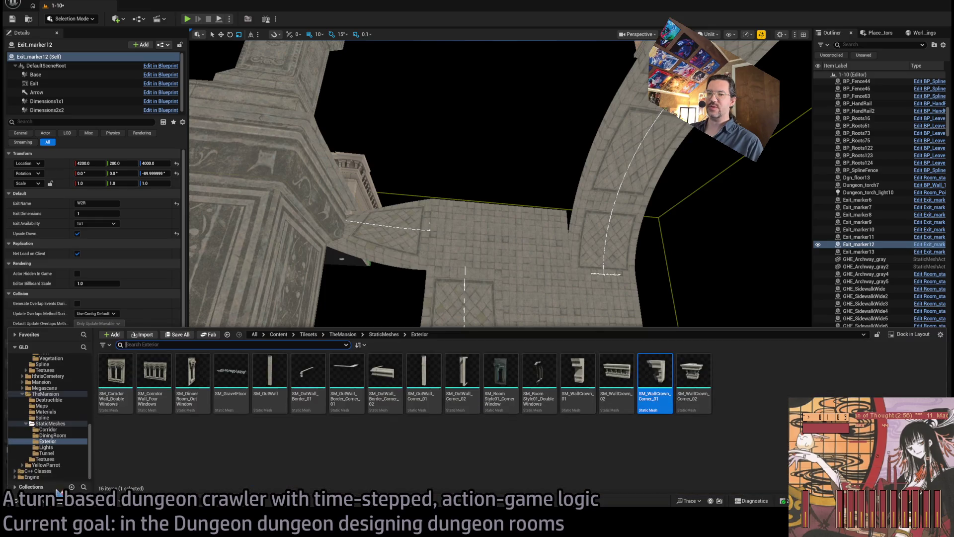
Open the HDG_test level from the top-level Content folder.
scroll(48, 397, up, 10)
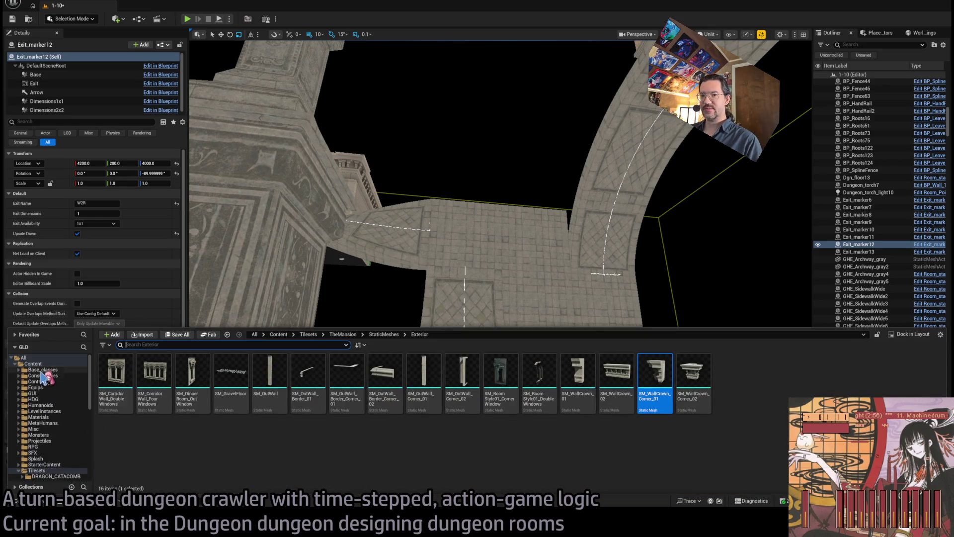
click(32, 363)
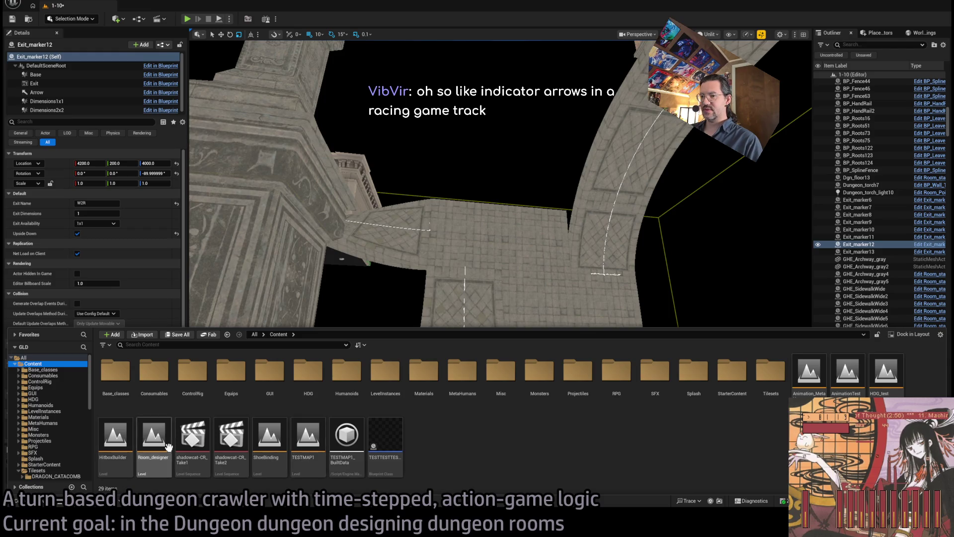
click(879, 383)
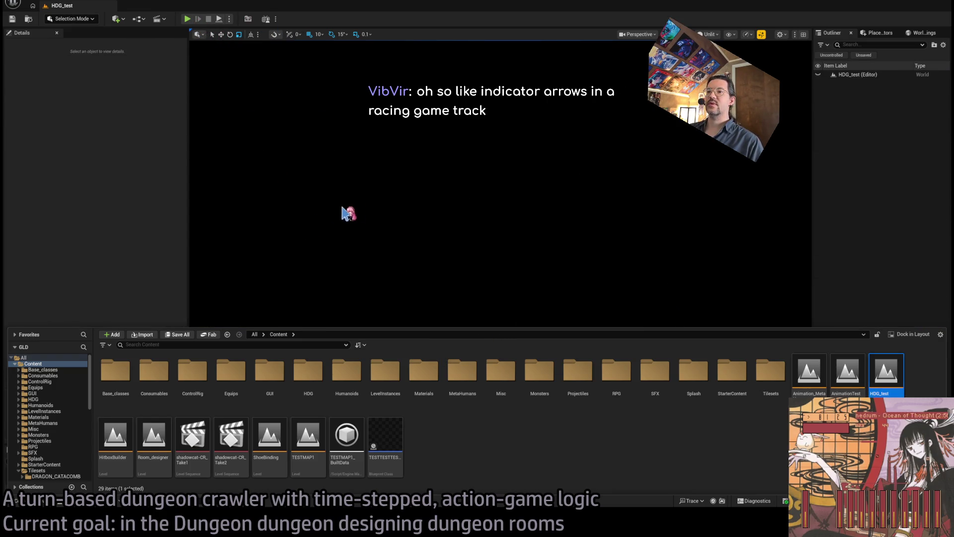
Close the drawer, play HDG_test, rebuild the dungeon and toggle between top-down and isometric views.
click(334, 212)
key(alt+p)
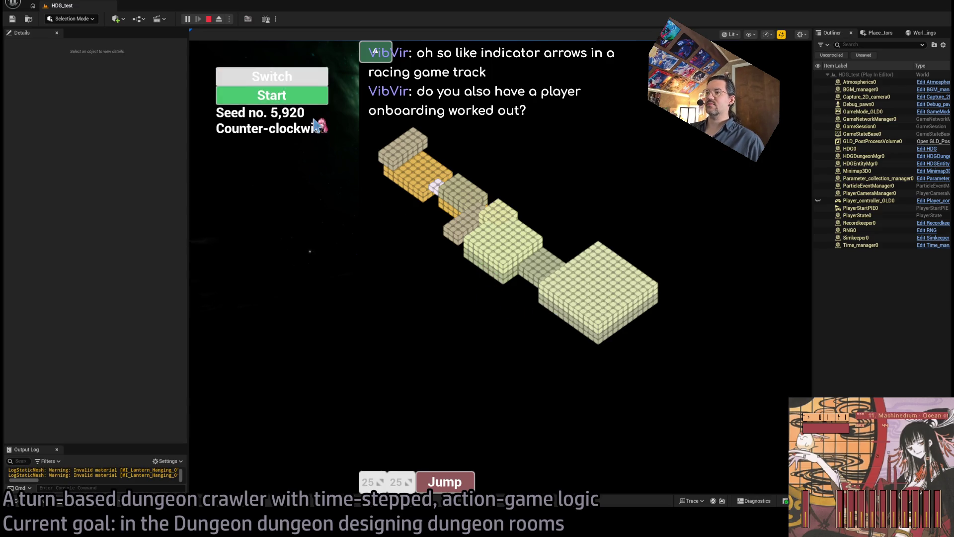
click(380, 52)
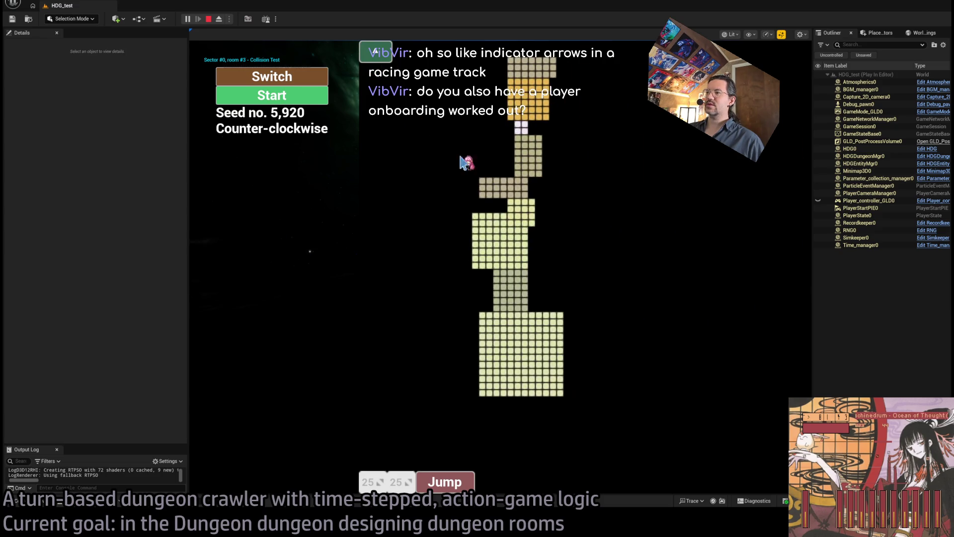
click(380, 55)
click(380, 55)
click(381, 55)
Rebuild the dungeon again, toggle overhead and isometric views, then stop the play session.
click(380, 56)
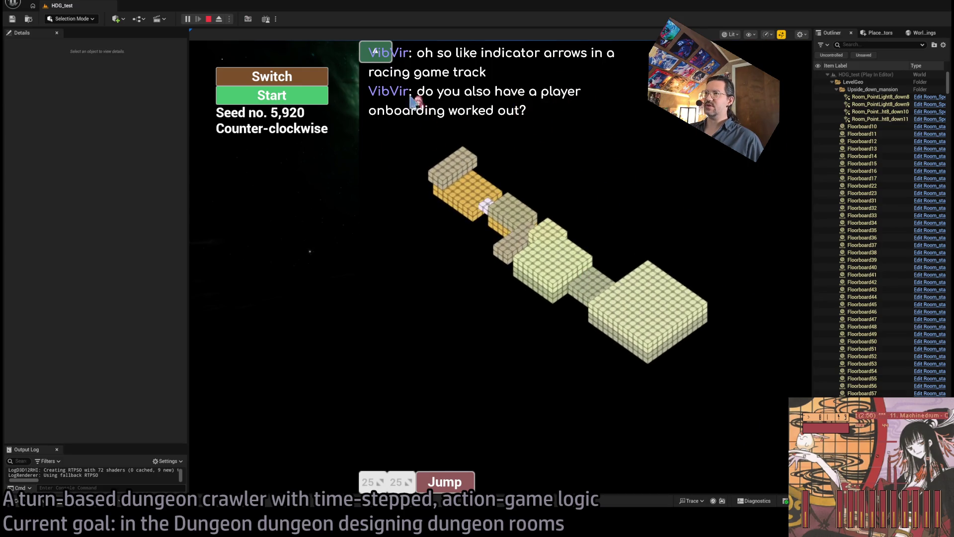
click(380, 52)
click(380, 52)
click(381, 52)
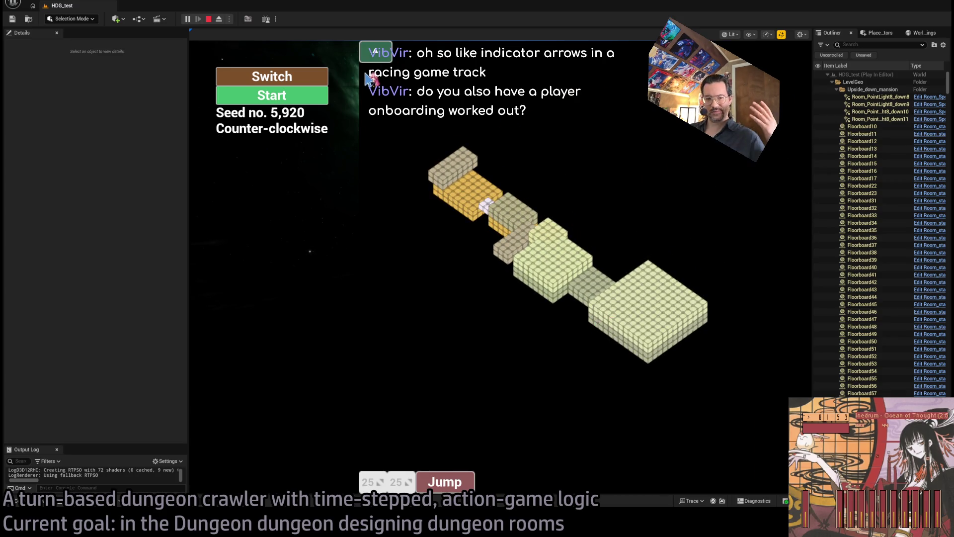
key(Escape)
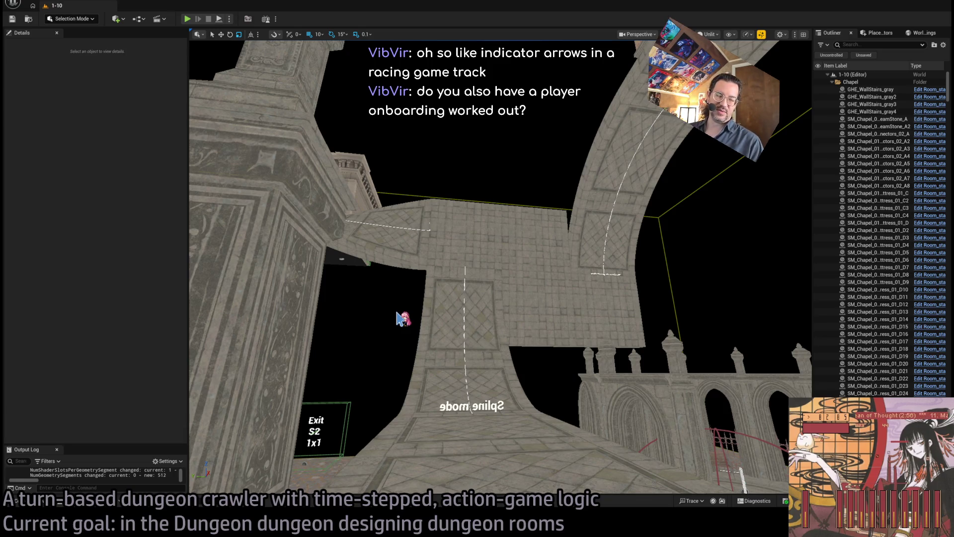
Orbit over the chapel courtyard, arch and towers, then descend and fly into the arched doorway.
mouse_move(400, 318)
mouse_down()
mouse_move(413, 281)
mouse_move(451, 270)
mouse_move(457, 279)
mouse_move(461, 234)
mouse_move(423, 236)
mouse_up()
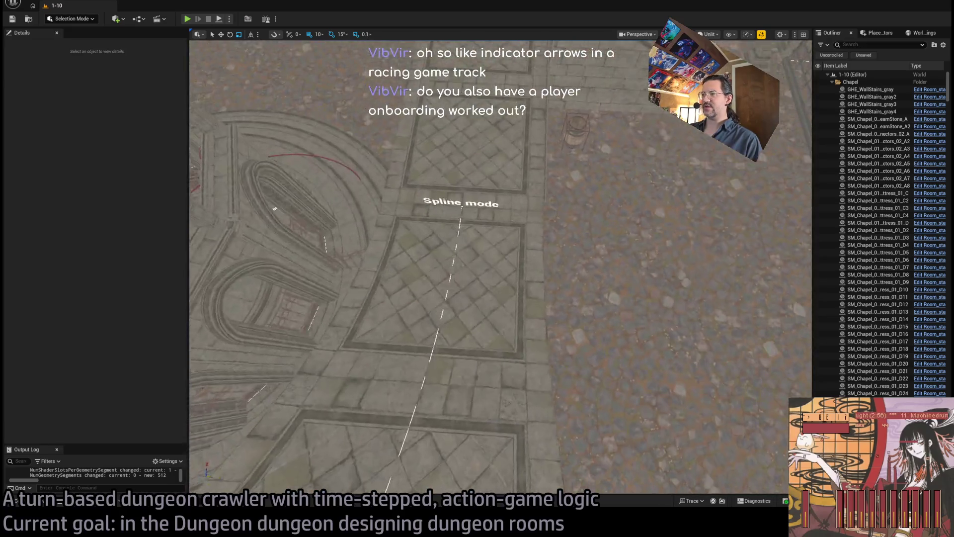
drag(423, 236, 422, 218)
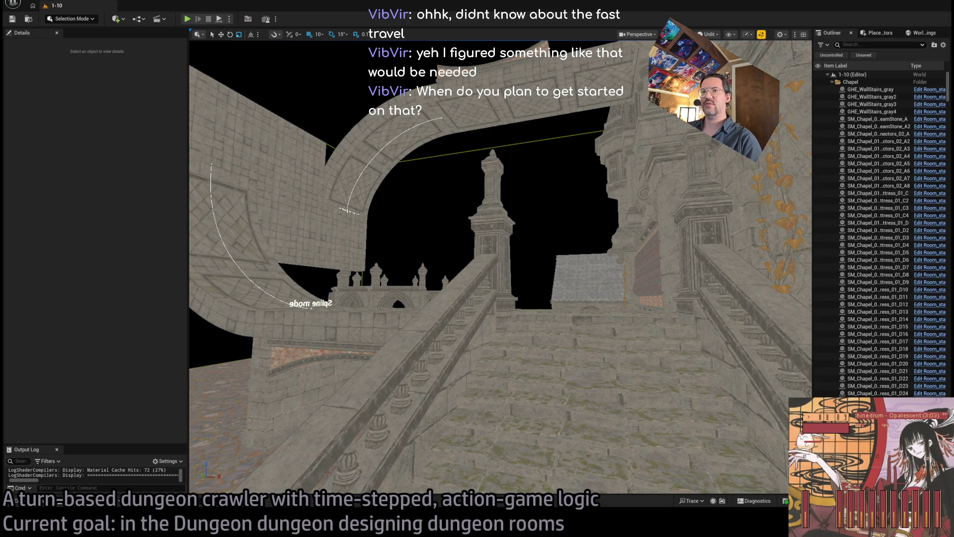
drag(497, 249, 497, 169)
drag(578, 243, 499, 208)
mouse_move(436, 266)
mouse_down()
mouse_move(404, 208)
mouse_move(277, 163)
mouse_up()
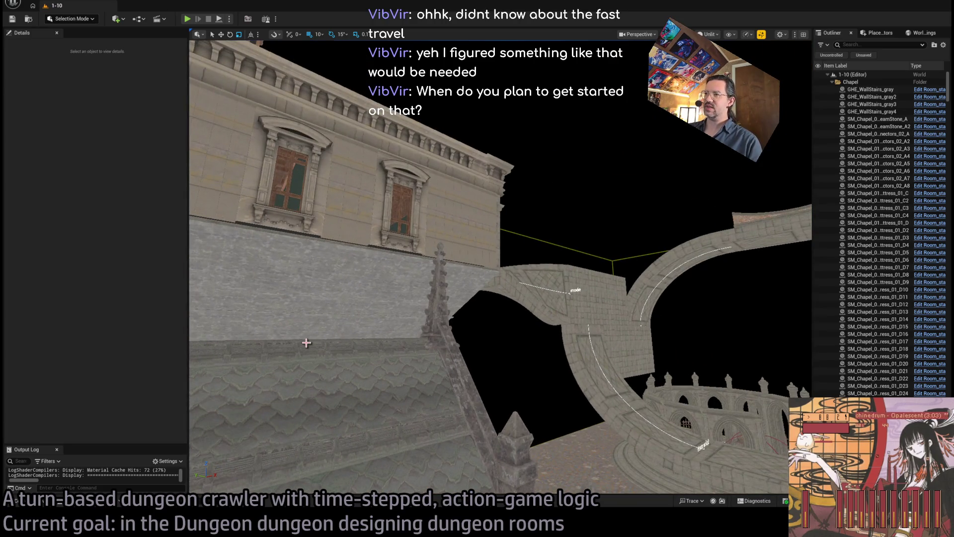
mouse_move(306, 345)
mouse_down()
mouse_move(401, 262)
mouse_move(329, 345)
mouse_move(298, 318)
mouse_move(285, 351)
mouse_up()
click(43, 507)
click(44, 507)
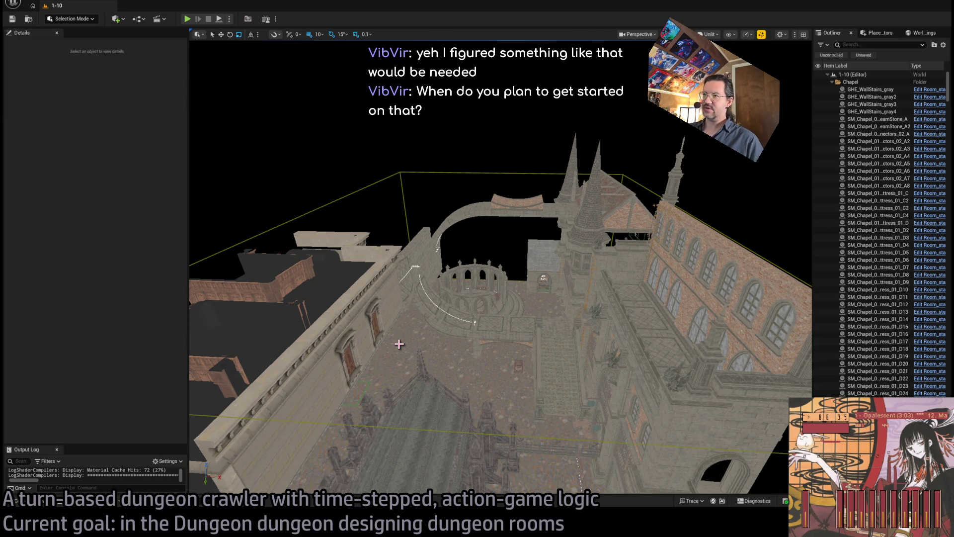
drag(399, 344, 399, 320)
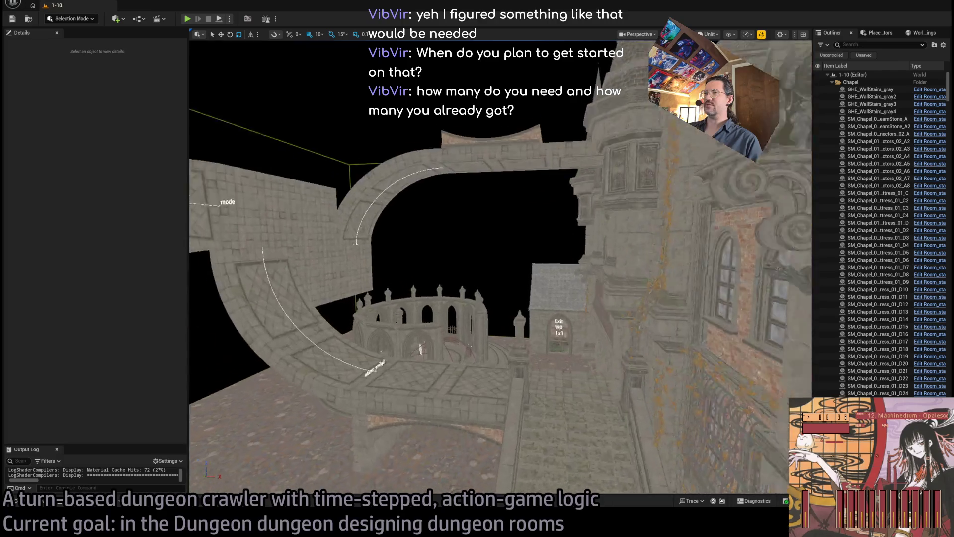
key(w)
key(w)
key(w)
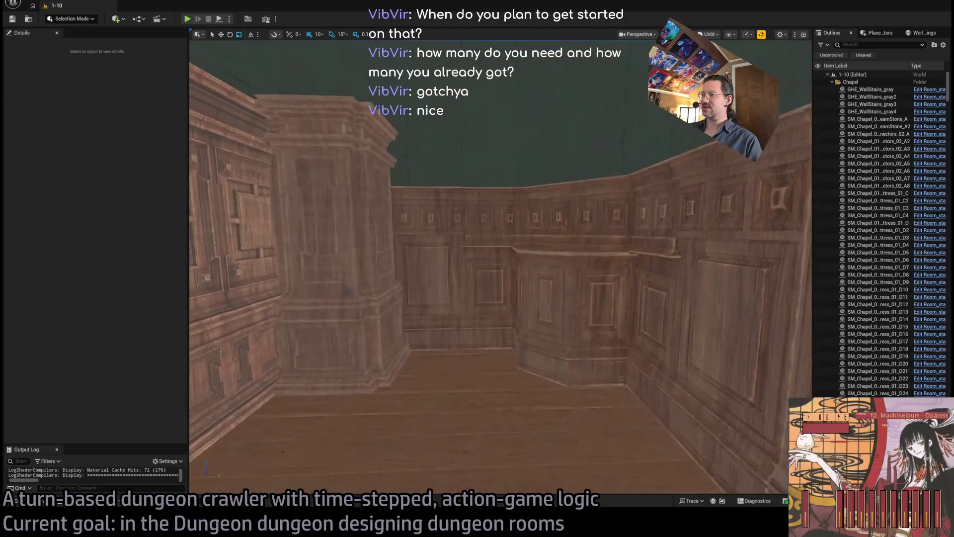
Fly through the chapel and out the doorway to face the arched bridge and round balcony.
key(w)
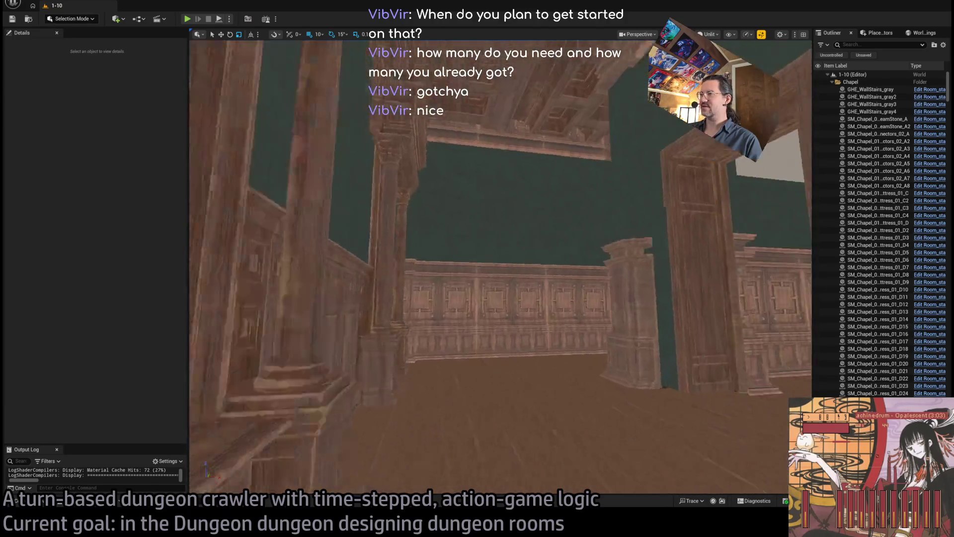
key(w)
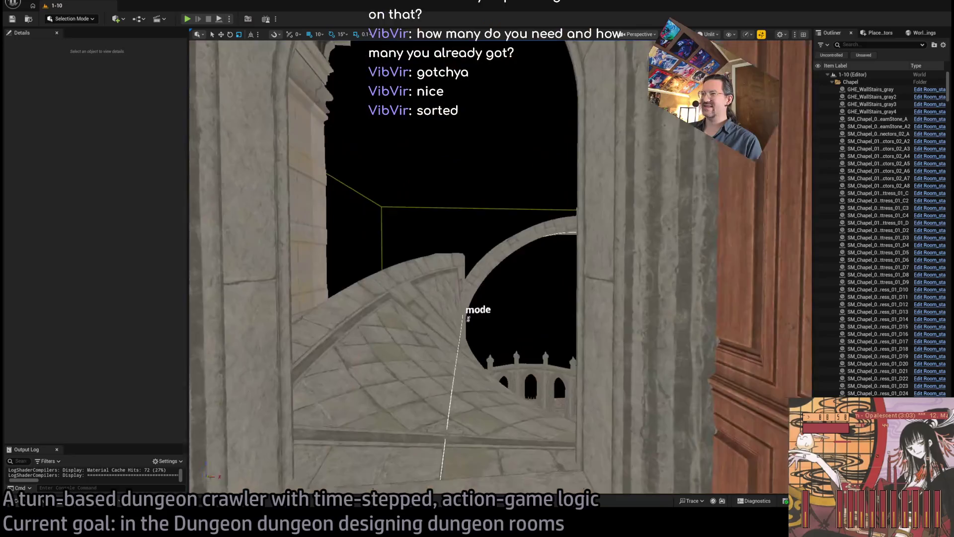
key(w)
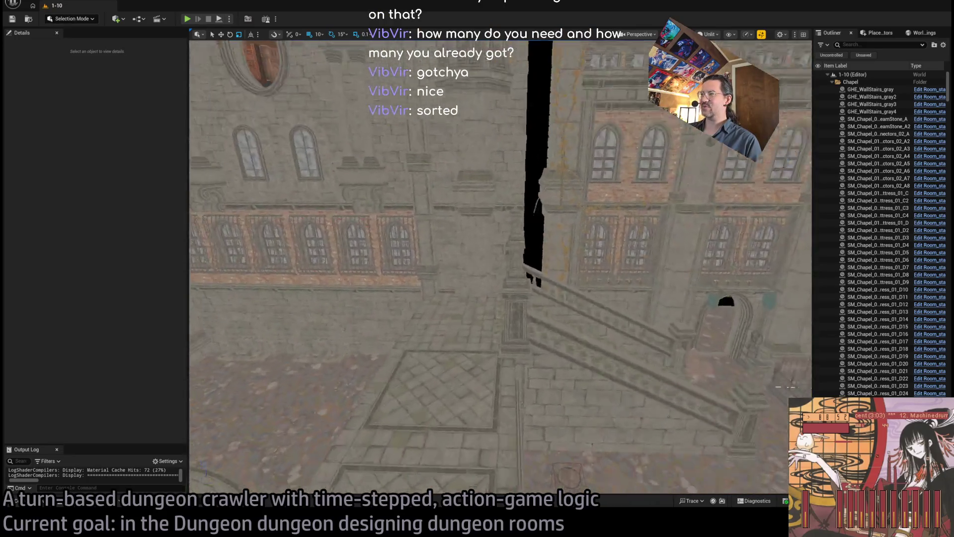
key(w)
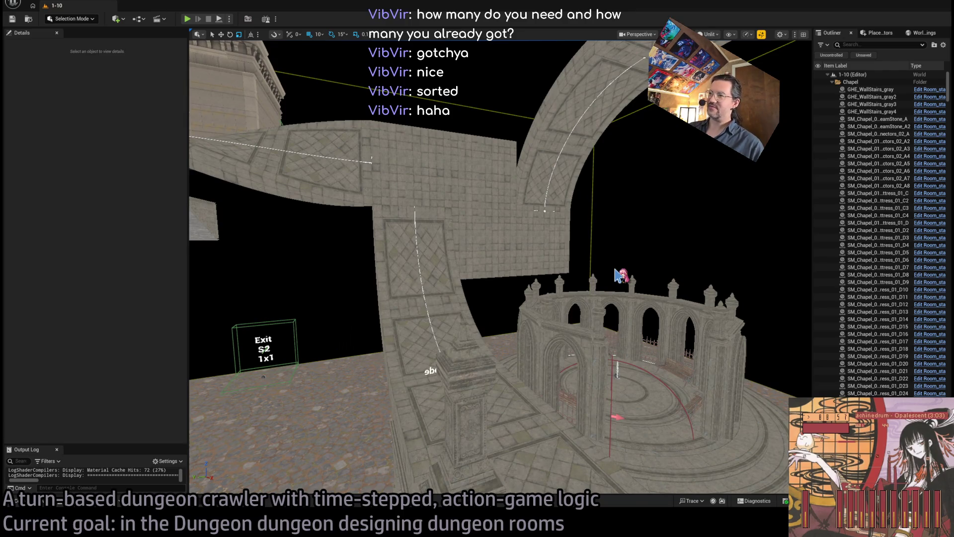
Reposition near the balcony, then swing to the arched-door building and through the Exit doorway.
key(s)
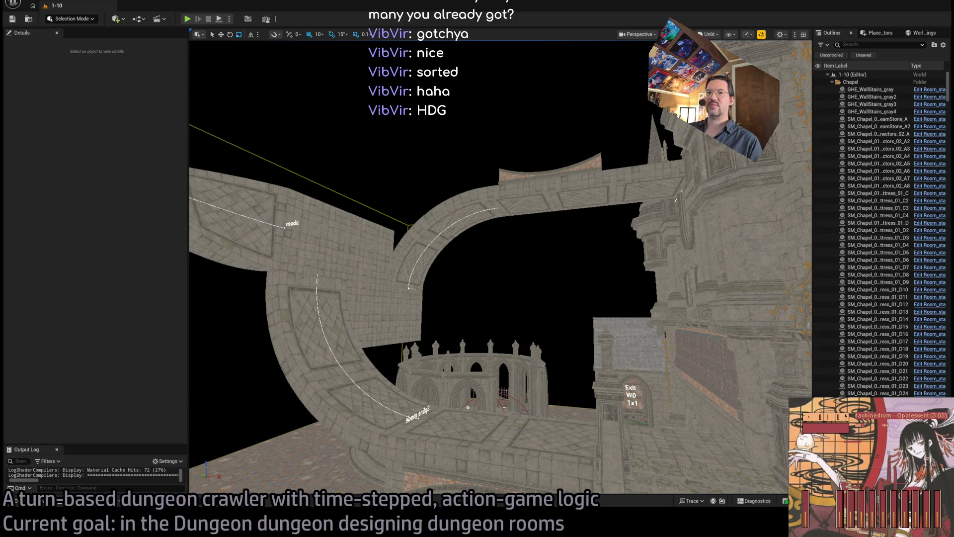
key(w)
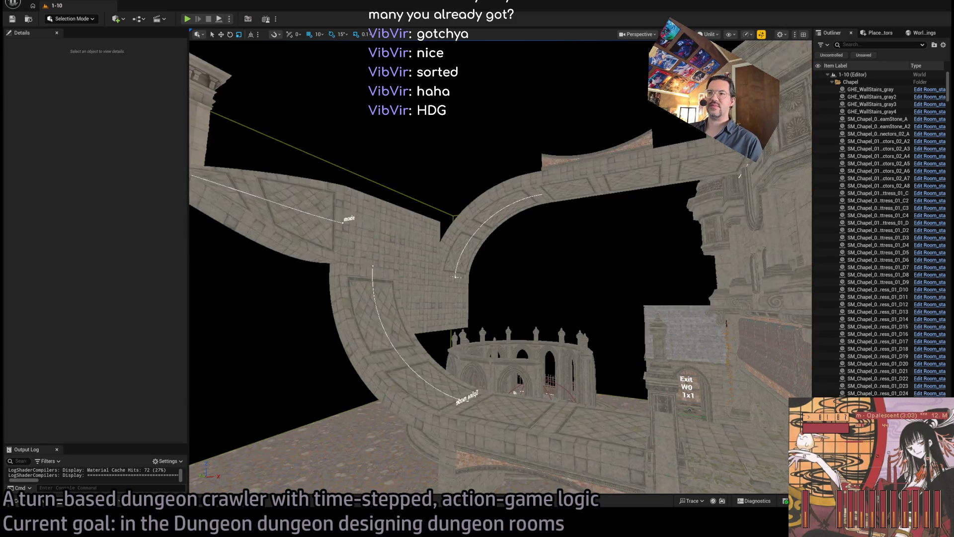
key(s)
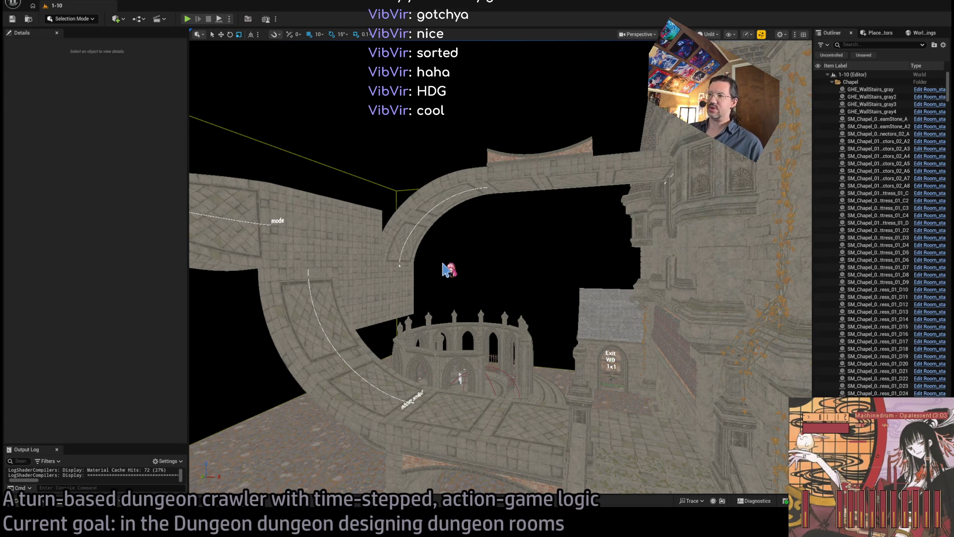
key(w)
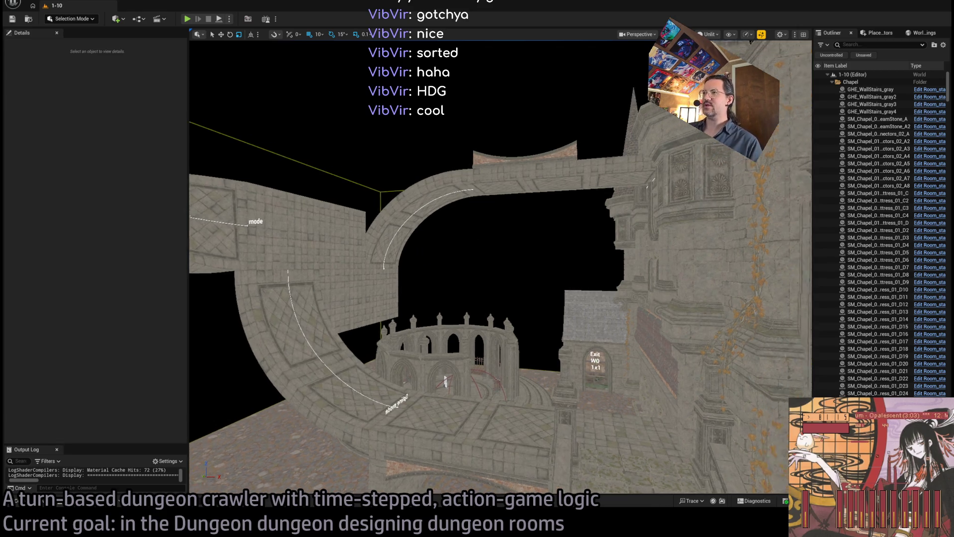
key(a)
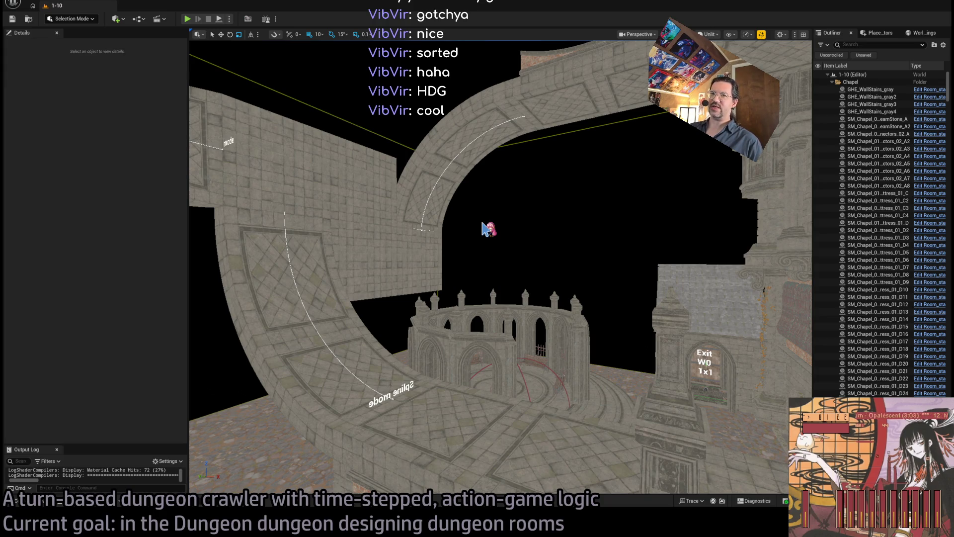
drag(490, 224, 417, 311)
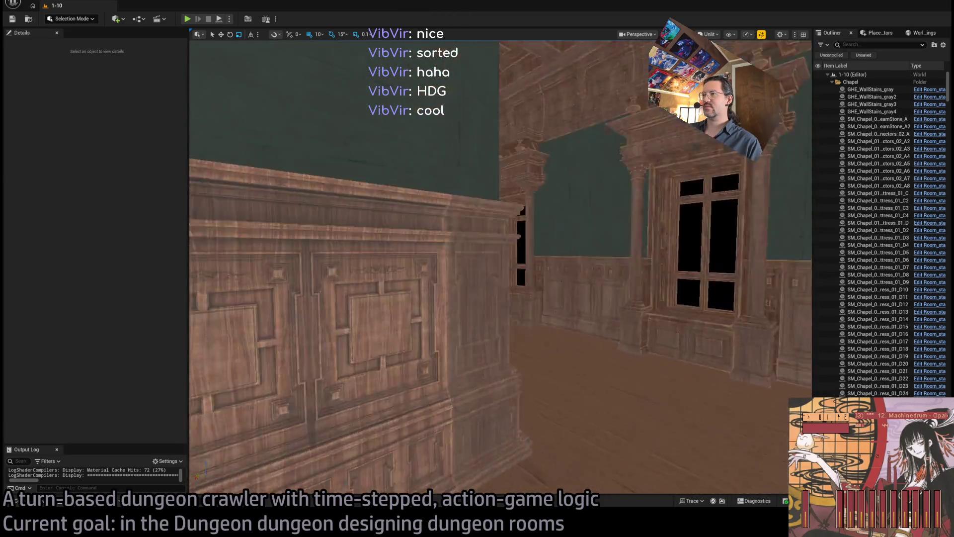
mouse_move(484, 323)
mouse_down()
mouse_move(413, 447)
mouse_move(596, 451)
mouse_move(517, 418)
mouse_move(482, 445)
mouse_up()
Orbit around the stone facade and spire to reveal the exit box below the ledge.
drag(569, 250, 569, 250)
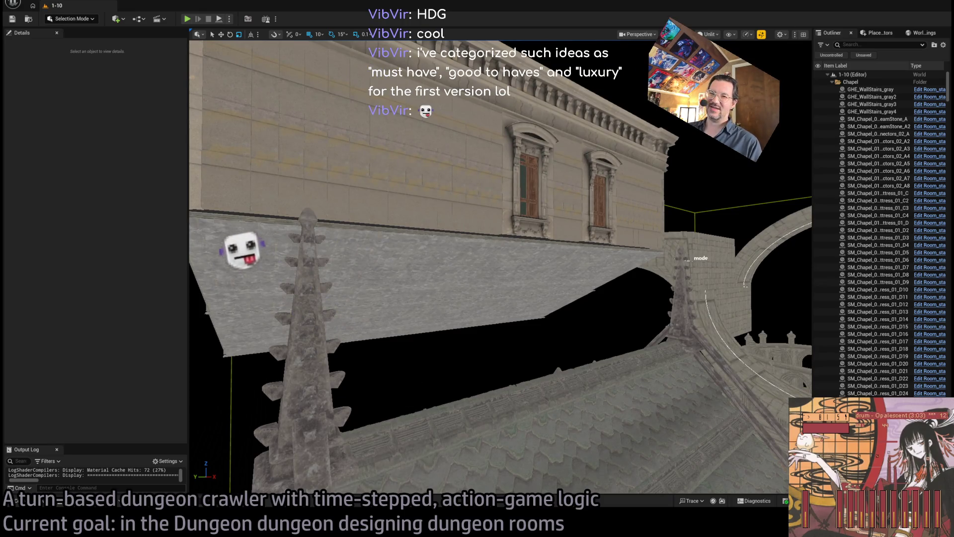
drag(249, 240, 473, 241)
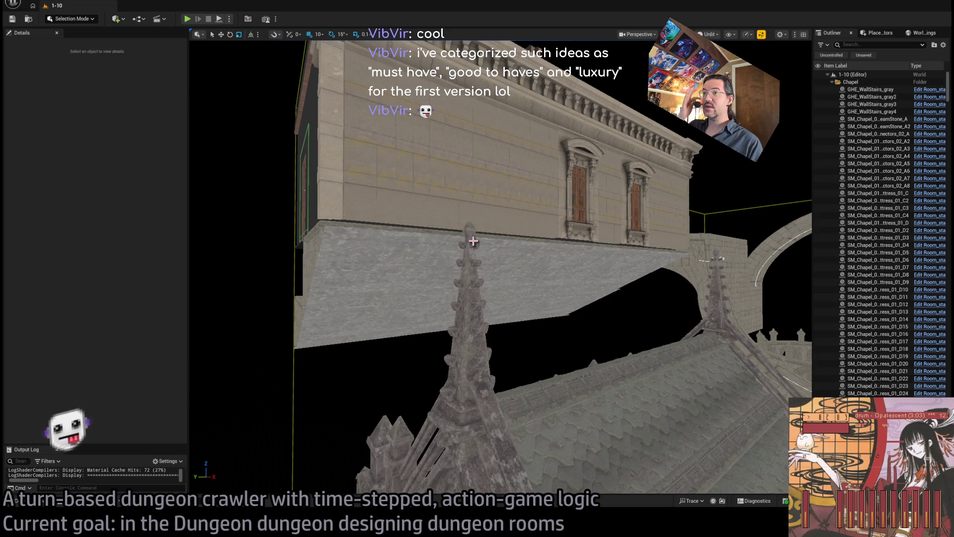
mouse_move(473, 241)
mouse_down()
mouse_move(492, 233)
mouse_move(448, 261)
mouse_up()
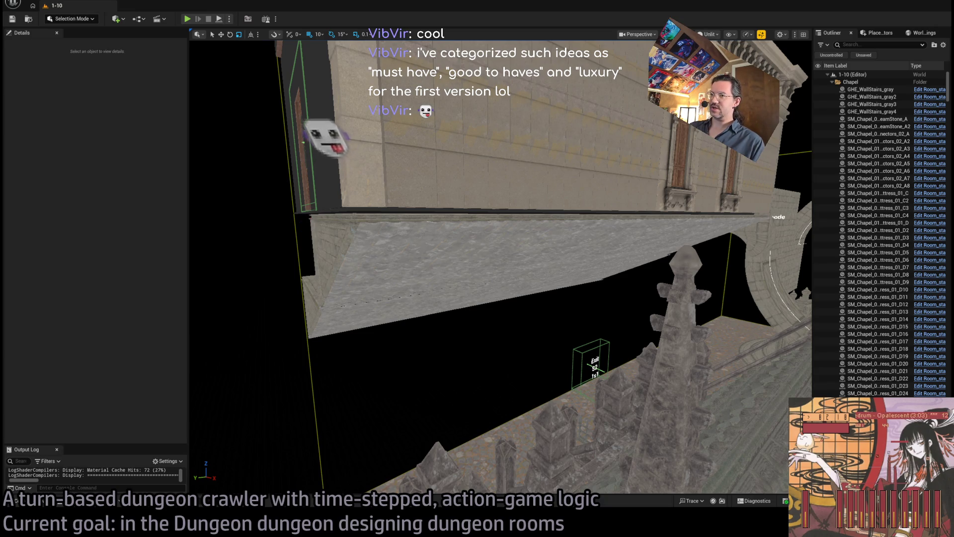
Inspect the ledge pieces SM_WoodenFloor_57, 58, 59 and SM_Roof_41, then clear the selection.
click(351, 210)
click(488, 257)
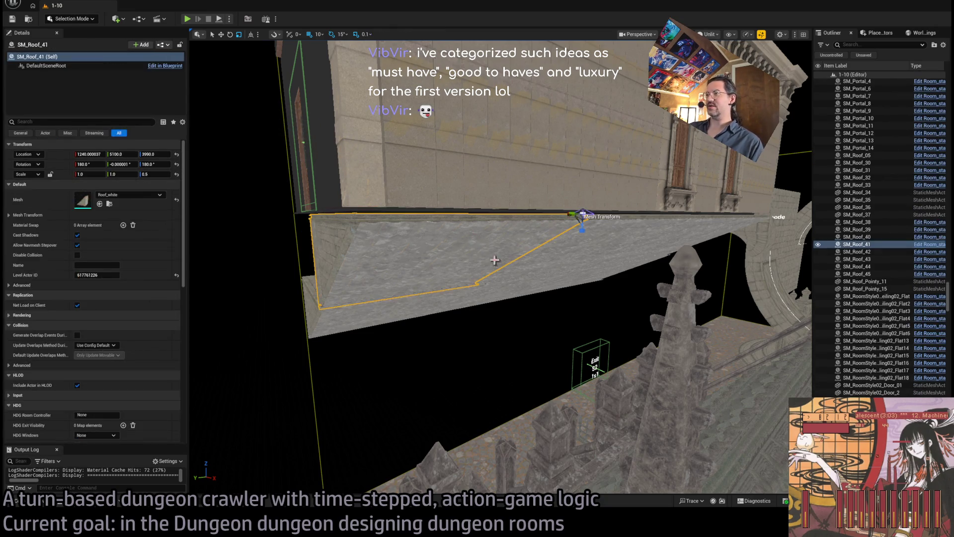
click(560, 303)
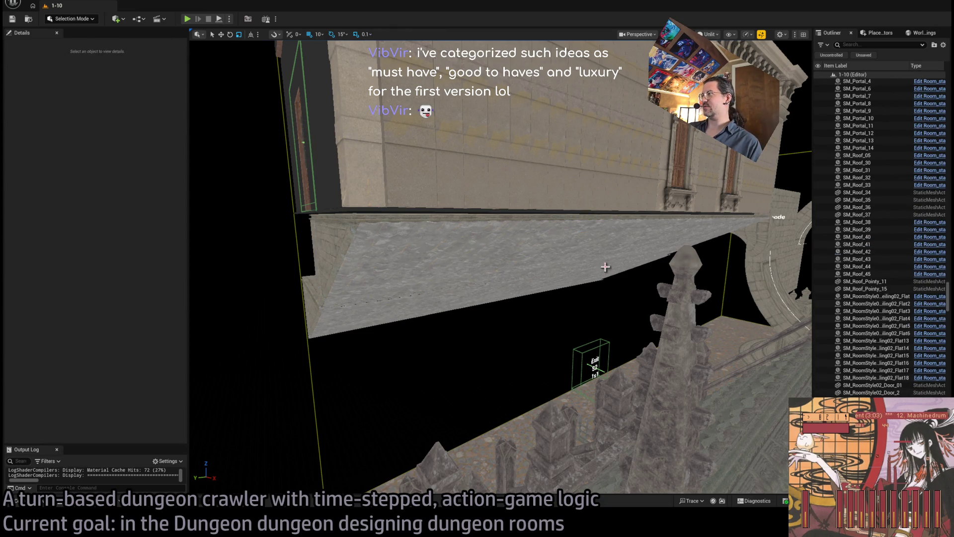
click(339, 212)
click(344, 212)
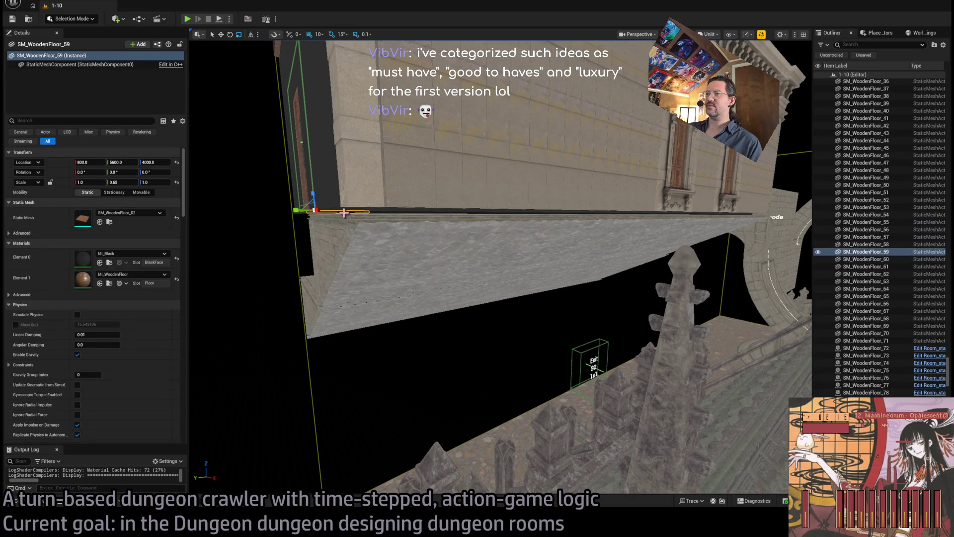
click(339, 214)
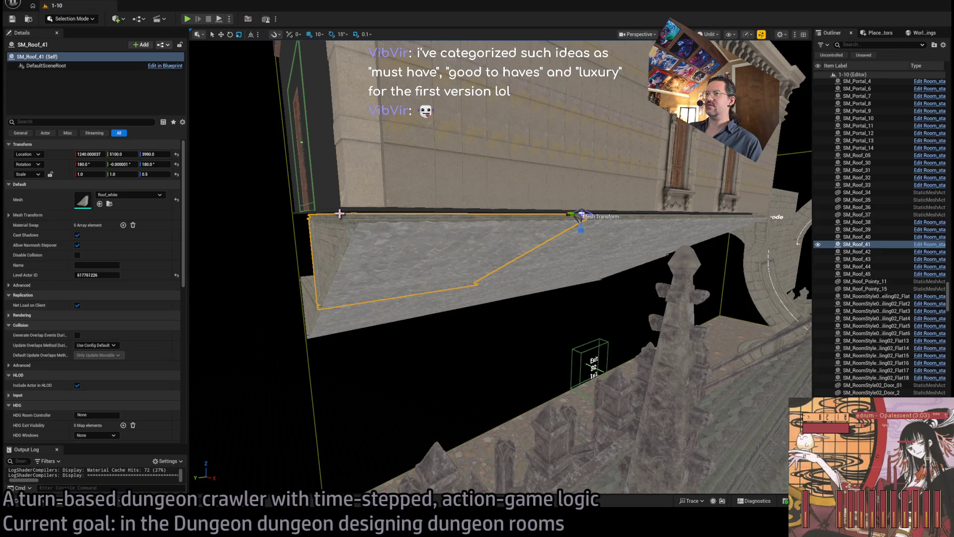
click(339, 214)
click(480, 343)
Pull the camera back from the ledge to show the upper building above the spired roof.
mouse_move(488, 298)
mouse_down()
mouse_move(497, 298)
mouse_move(498, 274)
mouse_up()
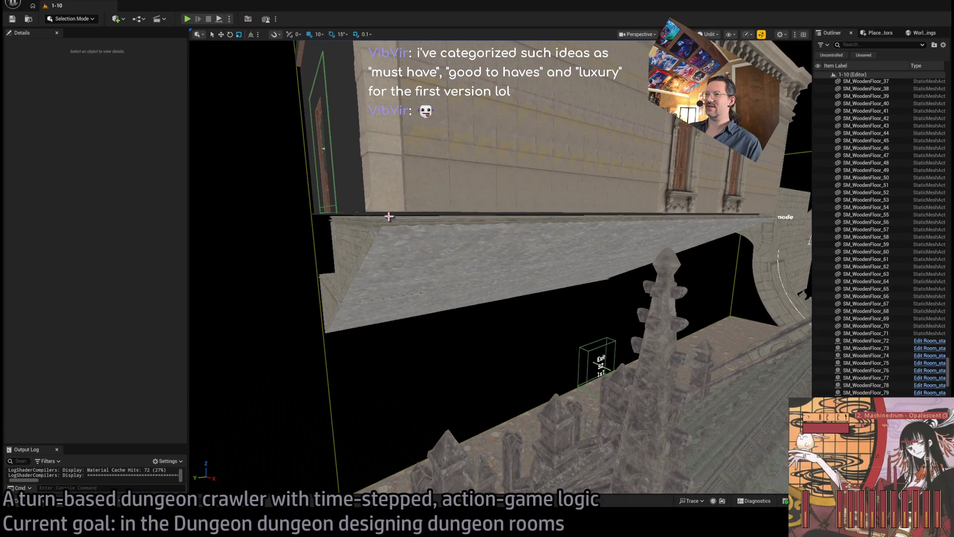
click(389, 217)
click(541, 279)
mouse_move(541, 278)
mouse_down()
mouse_move(538, 259)
mouse_move(516, 248)
mouse_move(533, 292)
mouse_up()
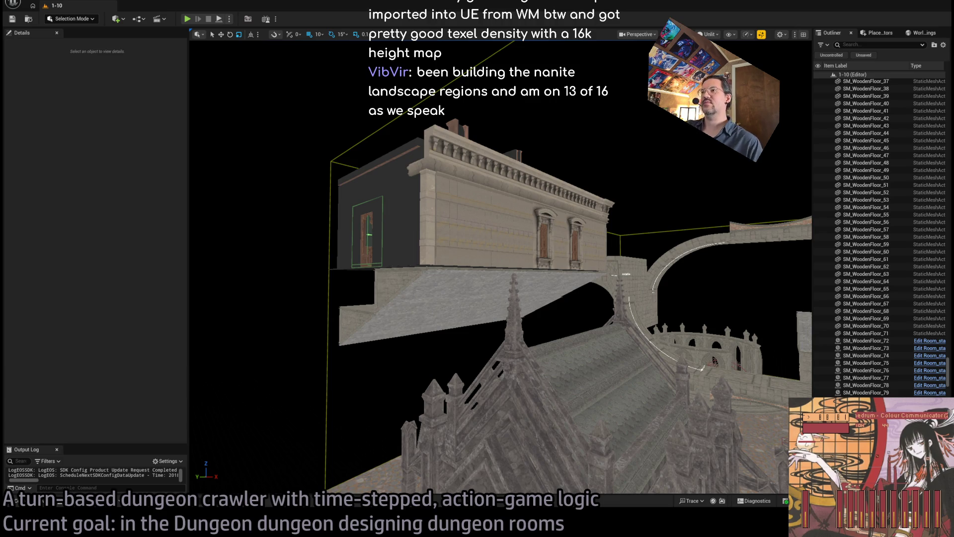
Fly down to the stone floor, then circle the building's corner and arched door.
key(w)
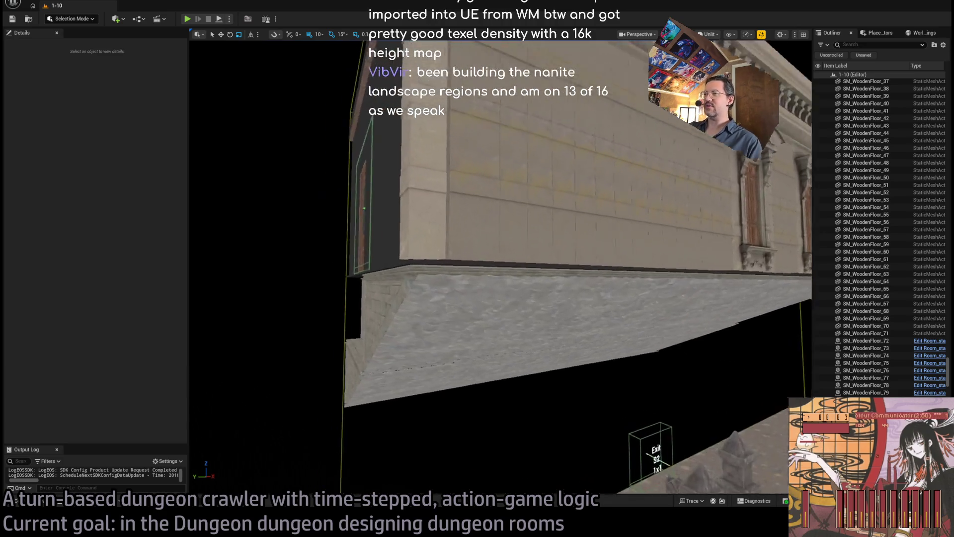
key(s)
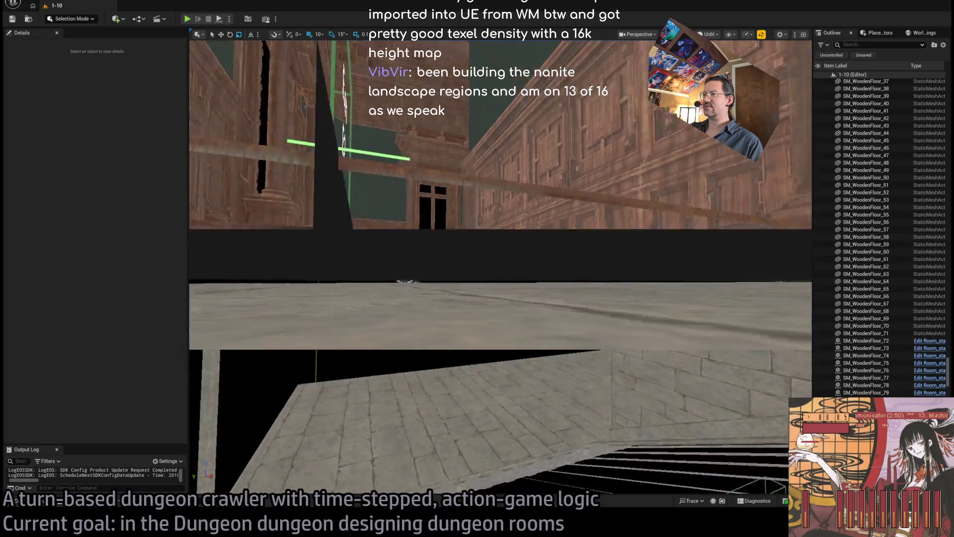
key(a)
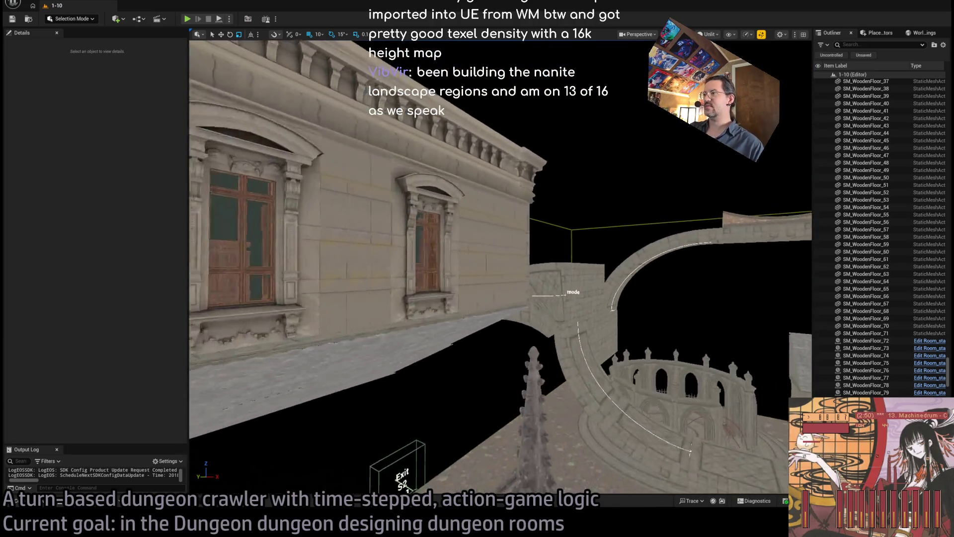
key(d)
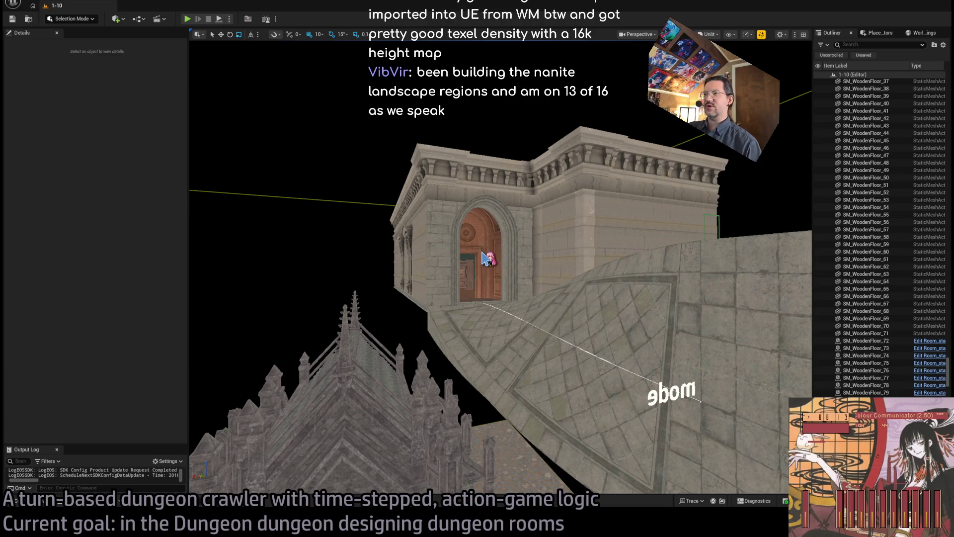
Fly through the arched door and wooden room to the Exit N2R doorway, then switch to the Google page.
key(w)
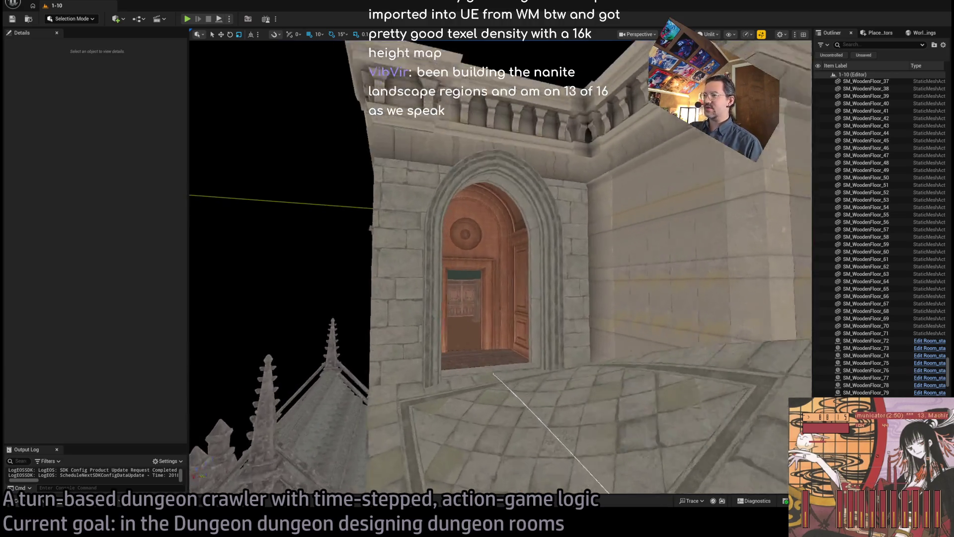
key(w)
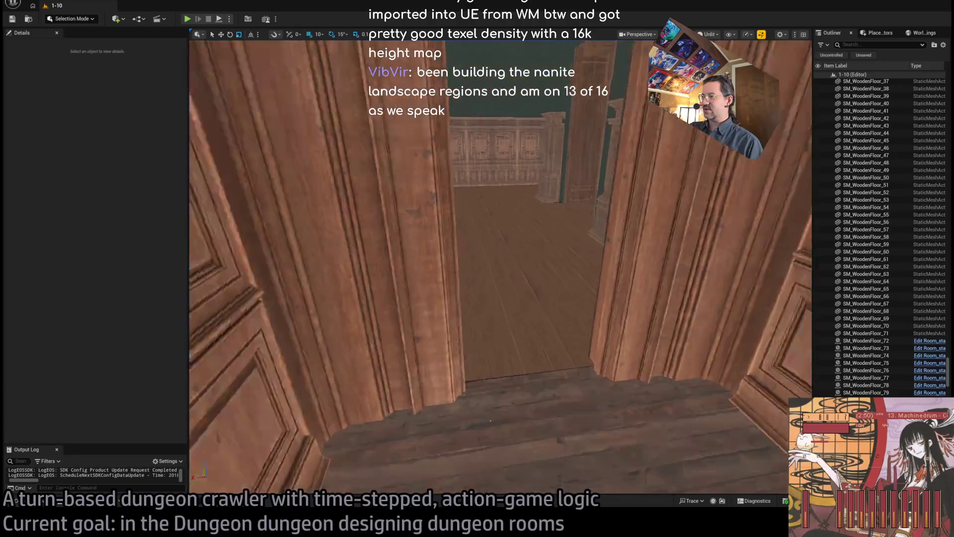
key(w)
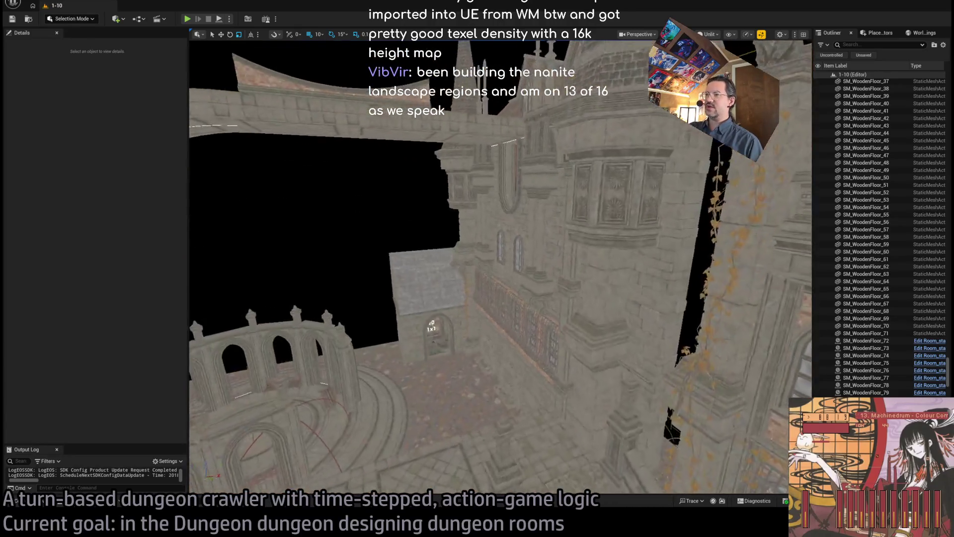
key(w)
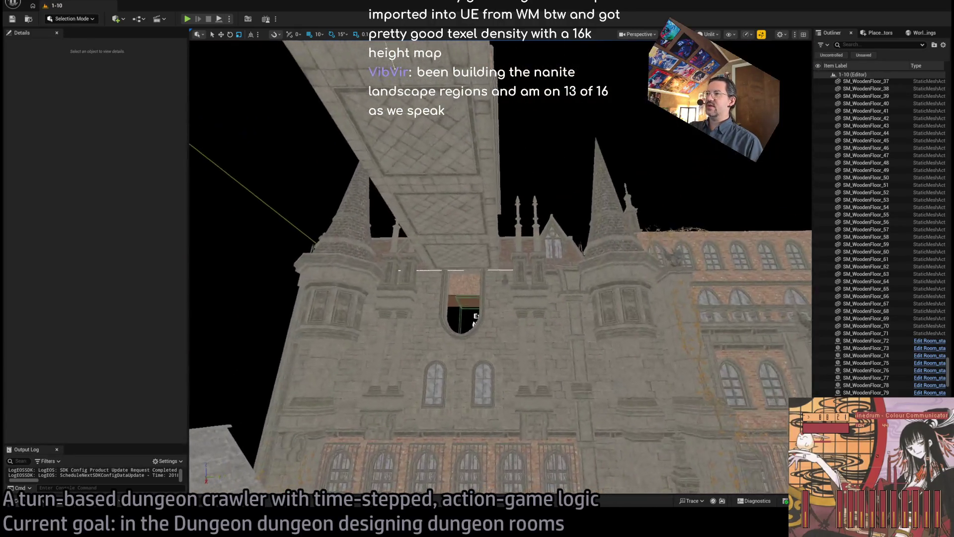
key(w)
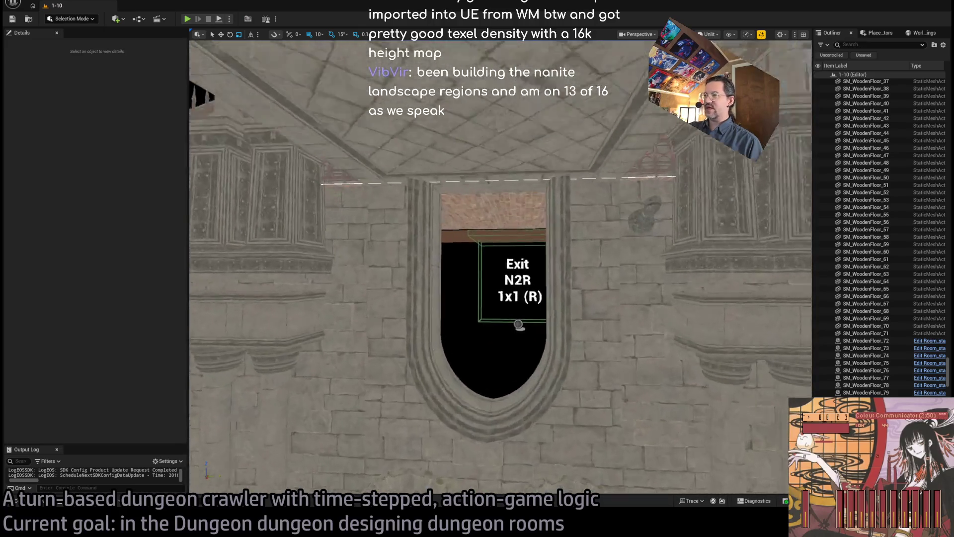
key(w)
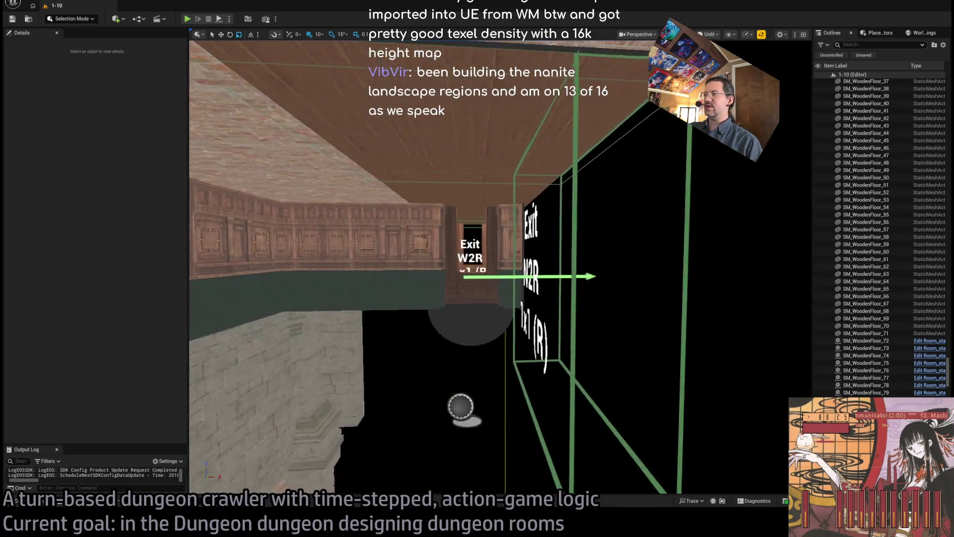
key(w)
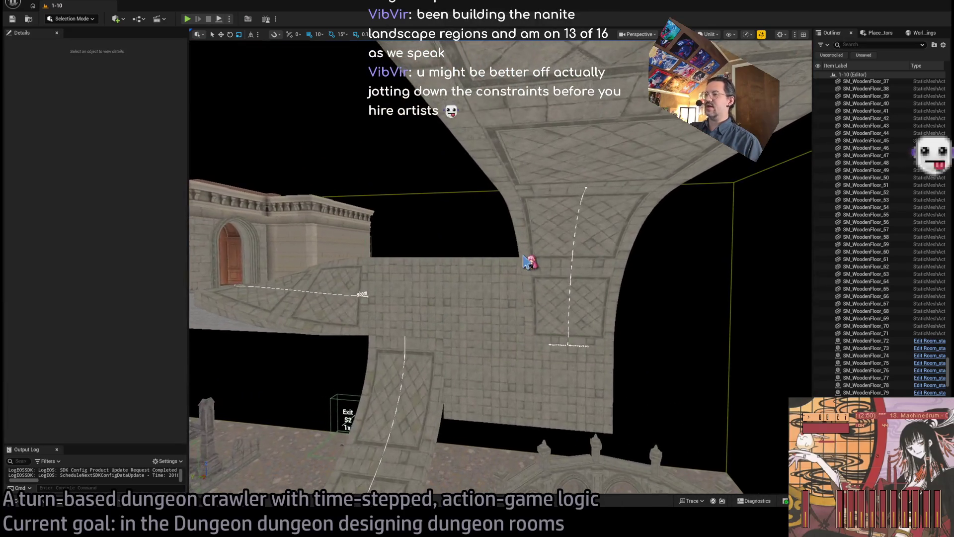
key(w)
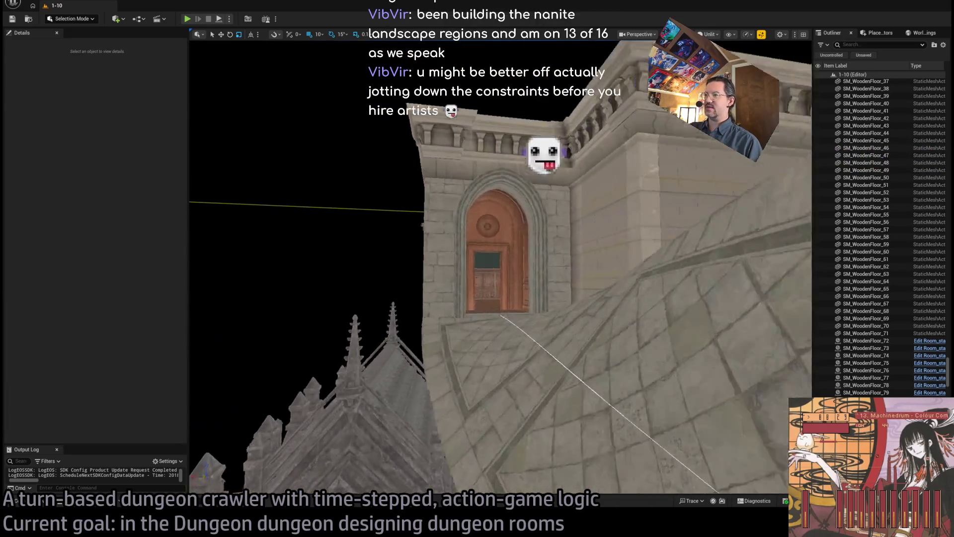
key(w)
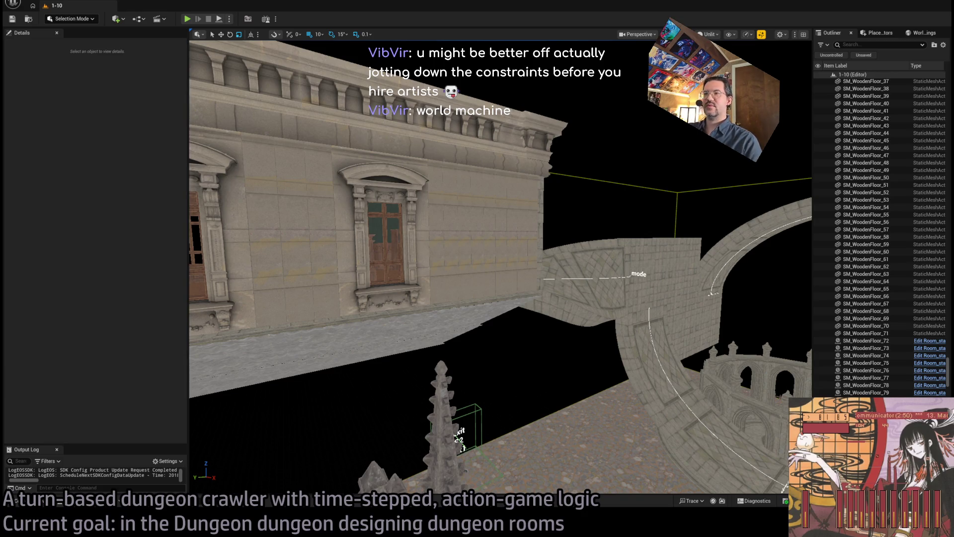
key(alt+Tab)
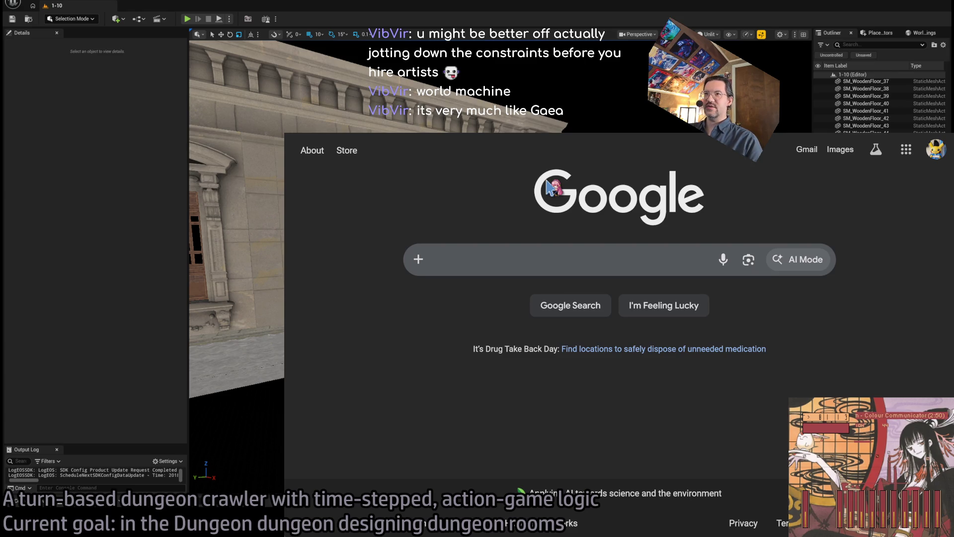
Search Google for 'world machine' and open the official World Machine site from the results.
text(world machine)
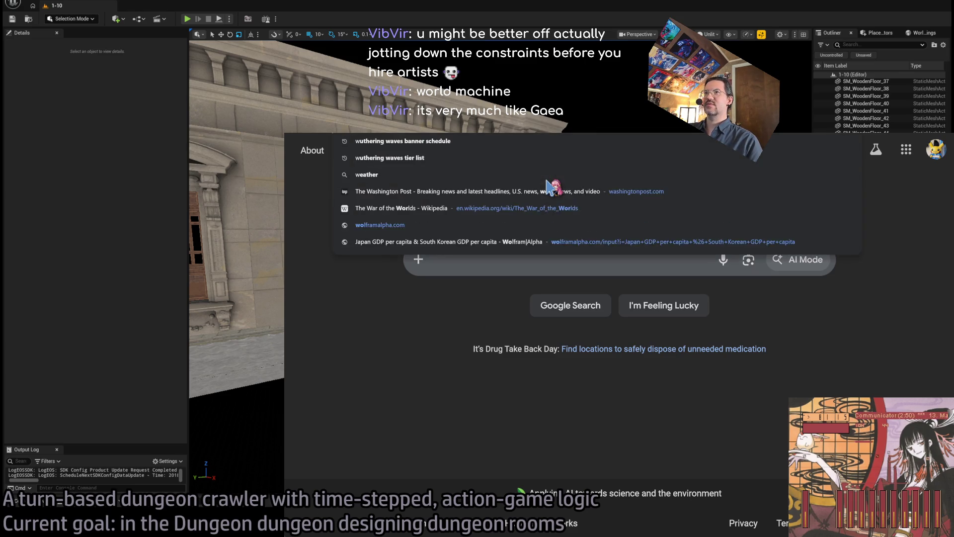
key(Return)
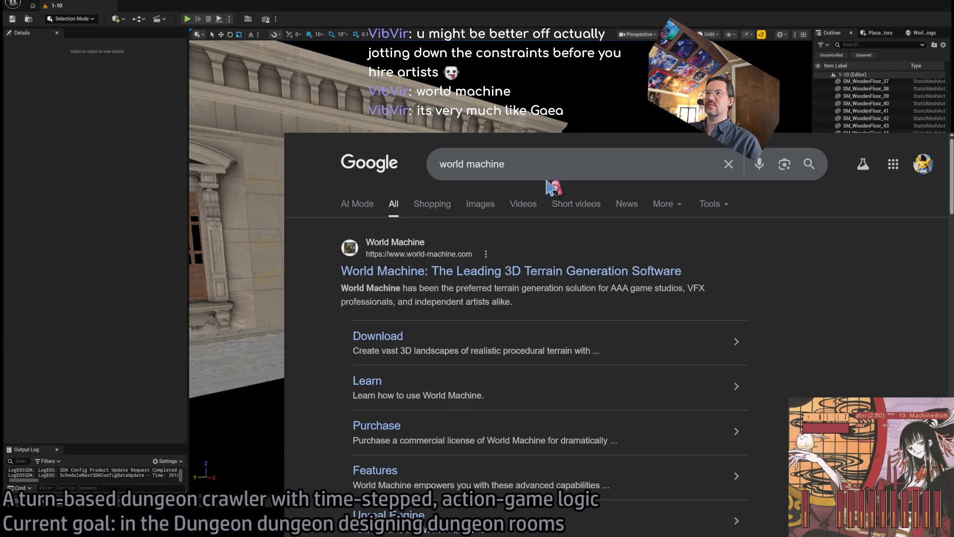
click(645, 270)
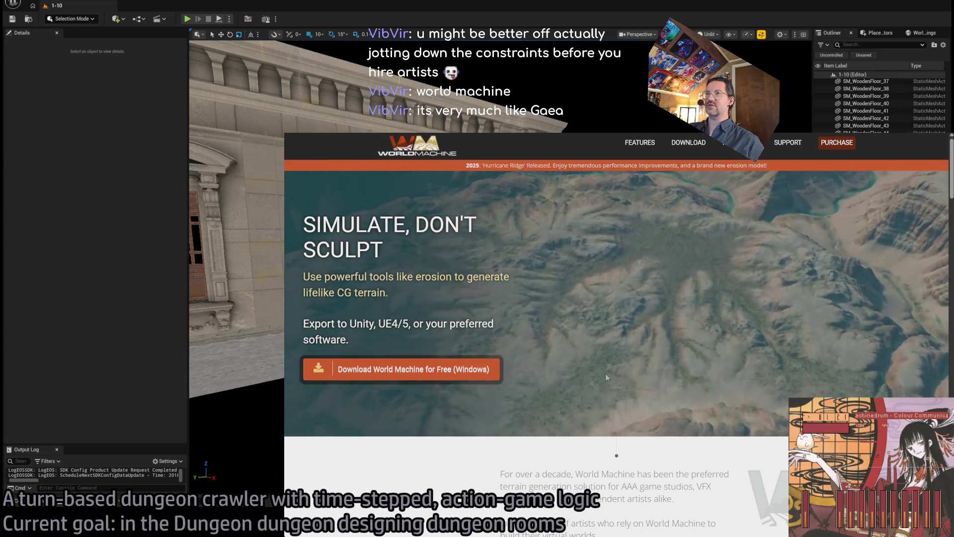
key(alt+Left)
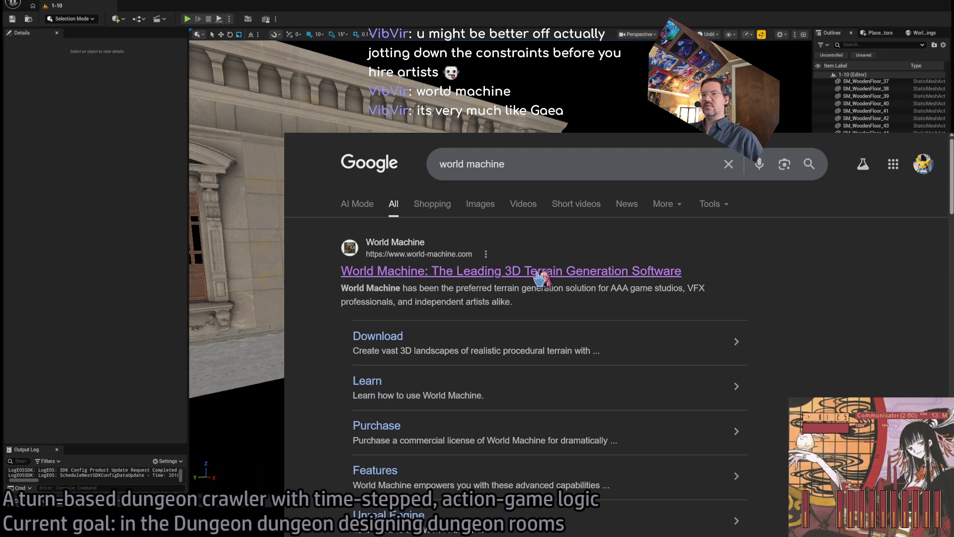
click(503, 271)
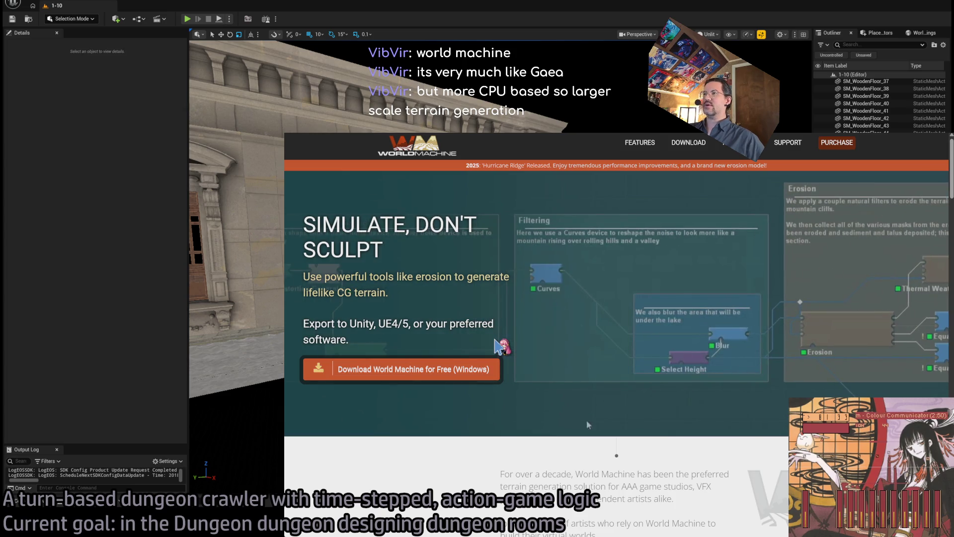
Scroll the World Machine home page down and back up to the intro text.
scroll(523, 331, down, 2)
scroll(526, 336, down, 3)
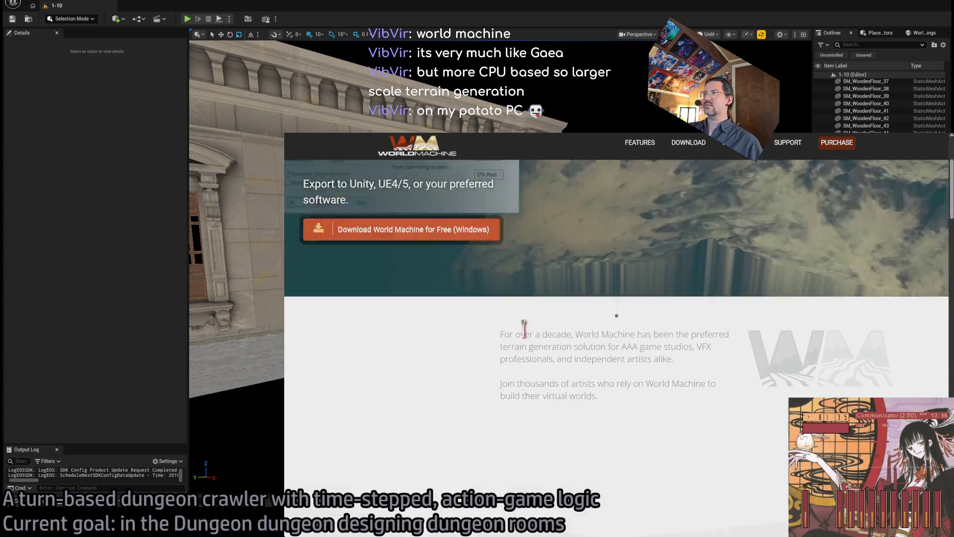
scroll(525, 336, up, 5)
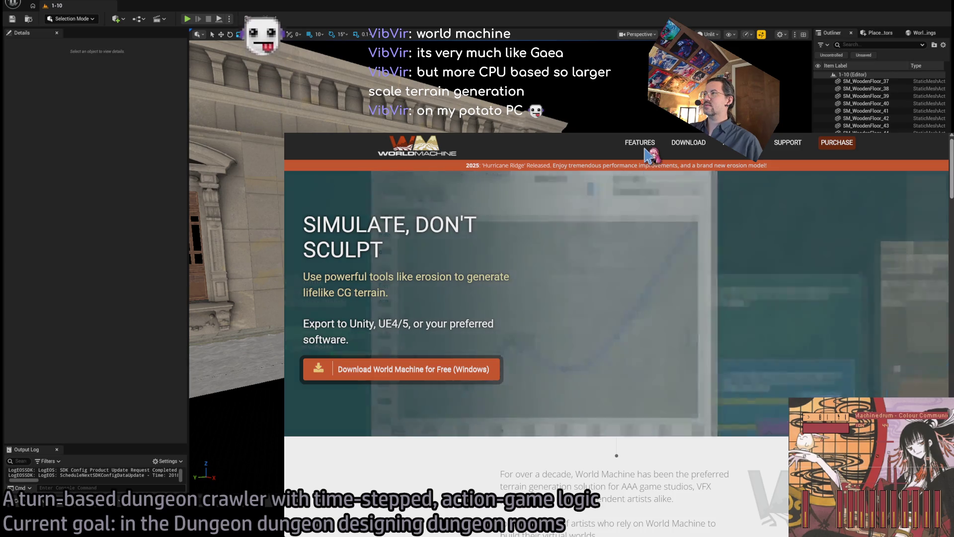
Open the World Machine pricing page and scroll through the license comparison.
click(836, 143)
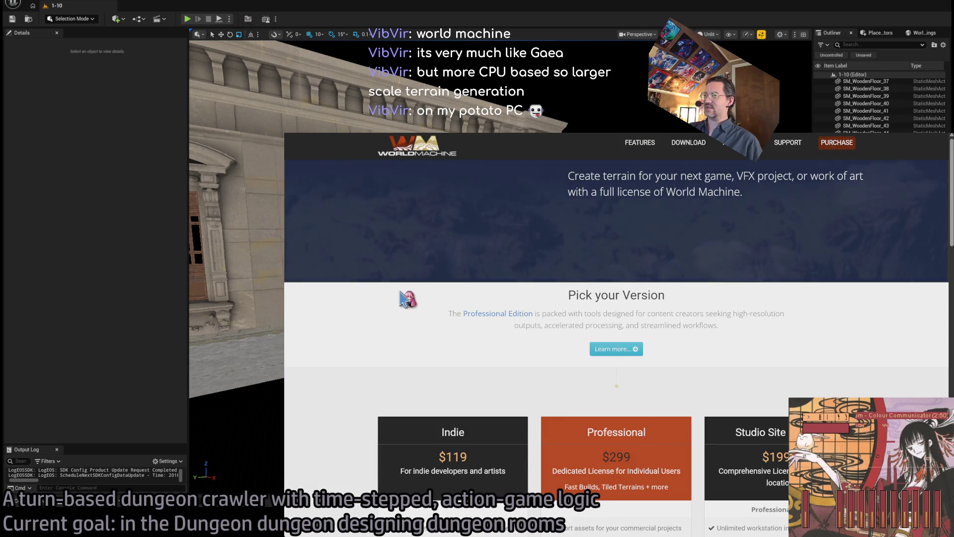
scroll(398, 291, down, 2)
scroll(373, 277, down, 1)
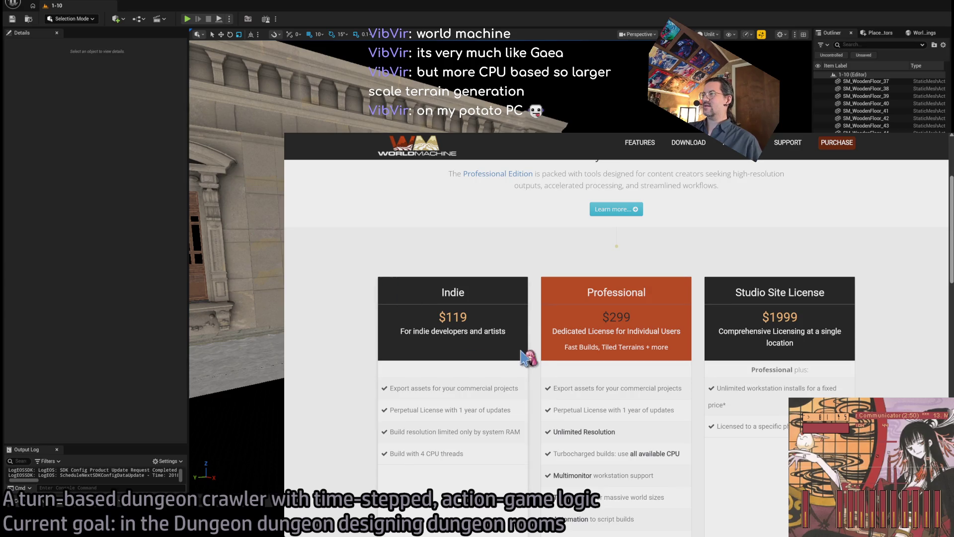
scroll(459, 258, down, 1)
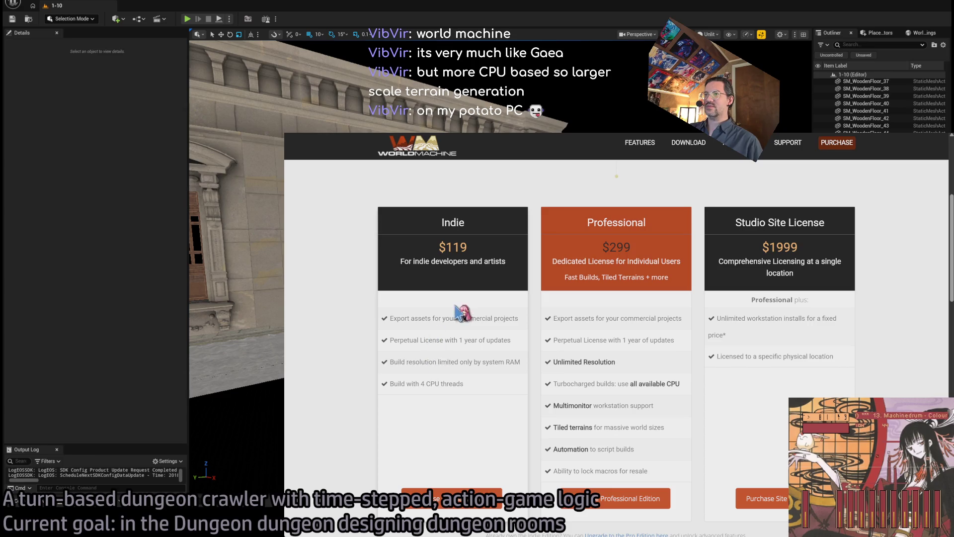
scroll(457, 313, up, 3)
scroll(568, 297, down, 7)
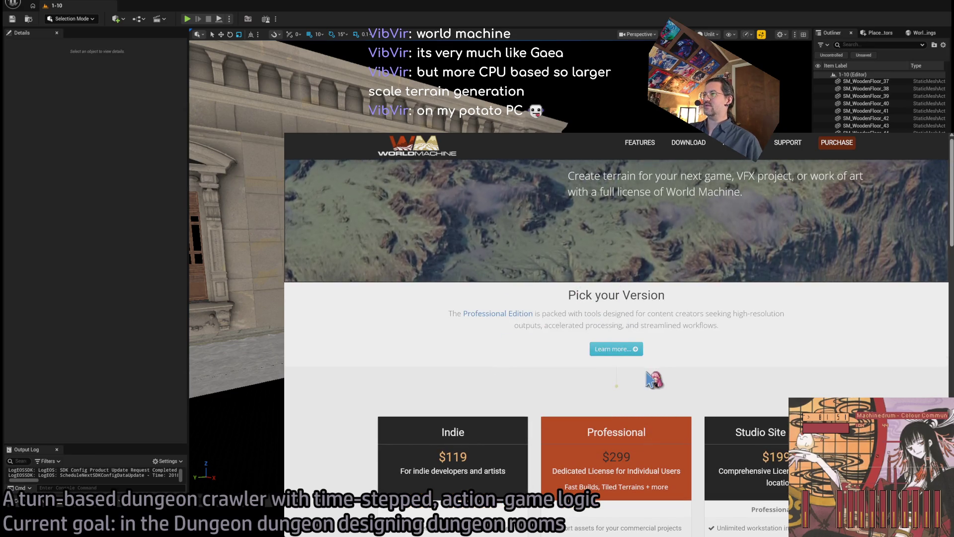
scroll(537, 396, up, 3)
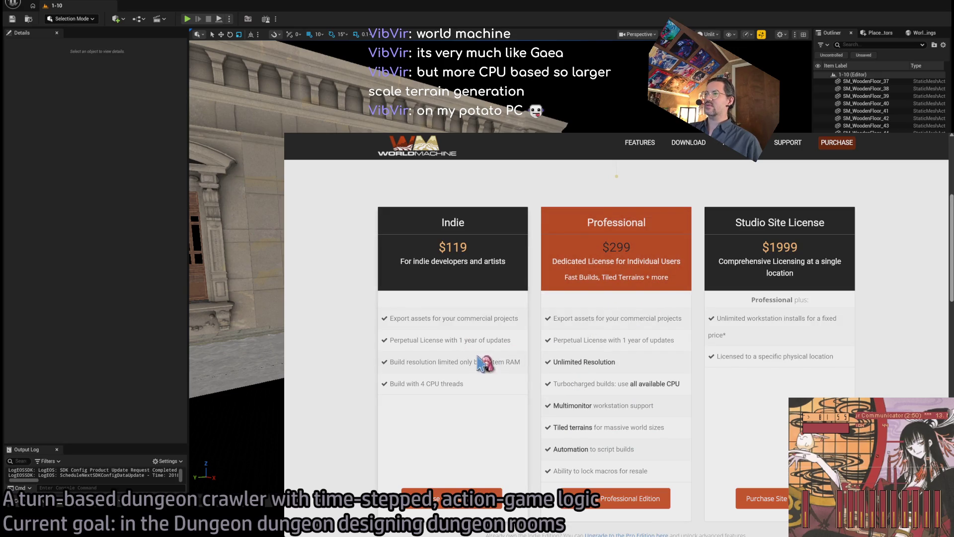
Highlight the Indie and Professional perpetual license lines and the $119 Indie price.
triple_click(591, 340)
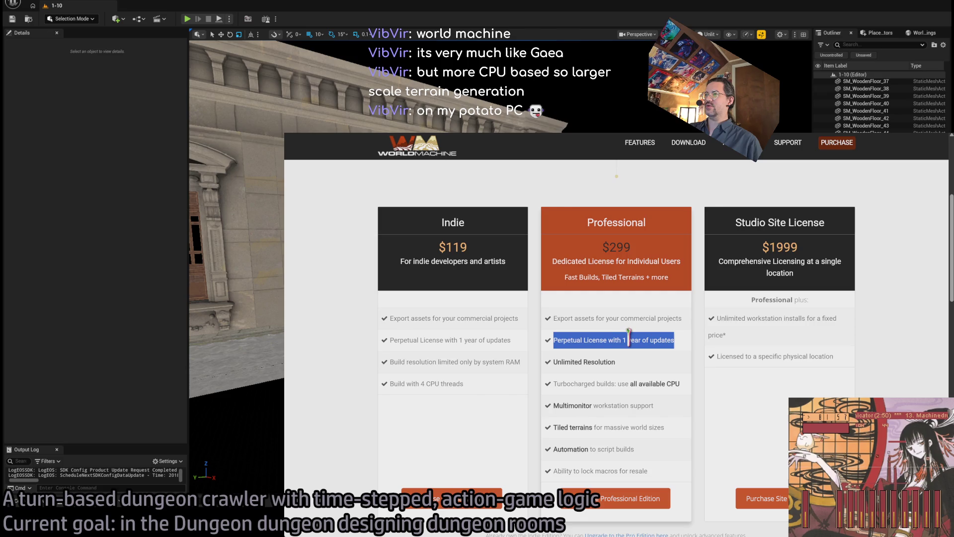
triple_click(462, 340)
mouse_move(438, 247)
mouse_down()
mouse_move(514, 318)
mouse_move(517, 288)
mouse_up()
click(512, 287)
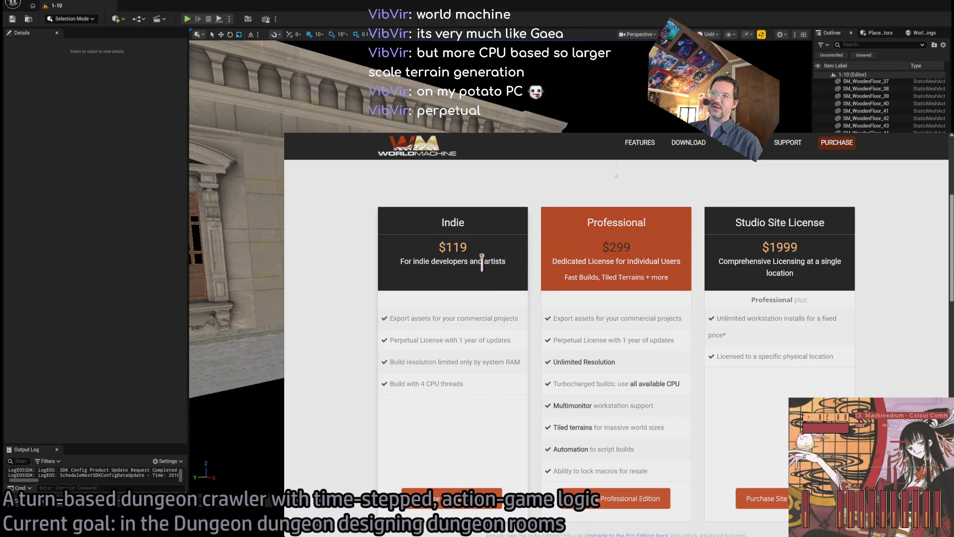
double_click(427, 248)
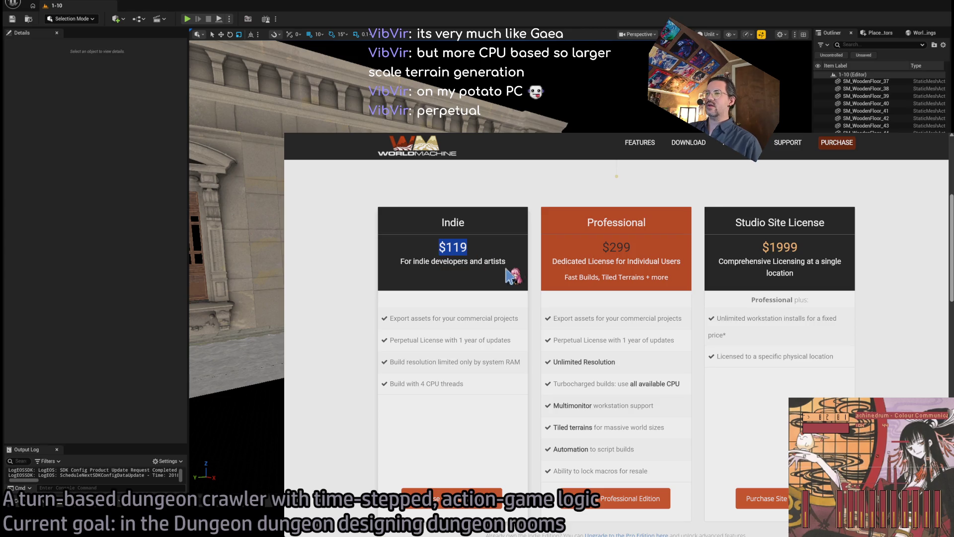
triple_click(481, 318)
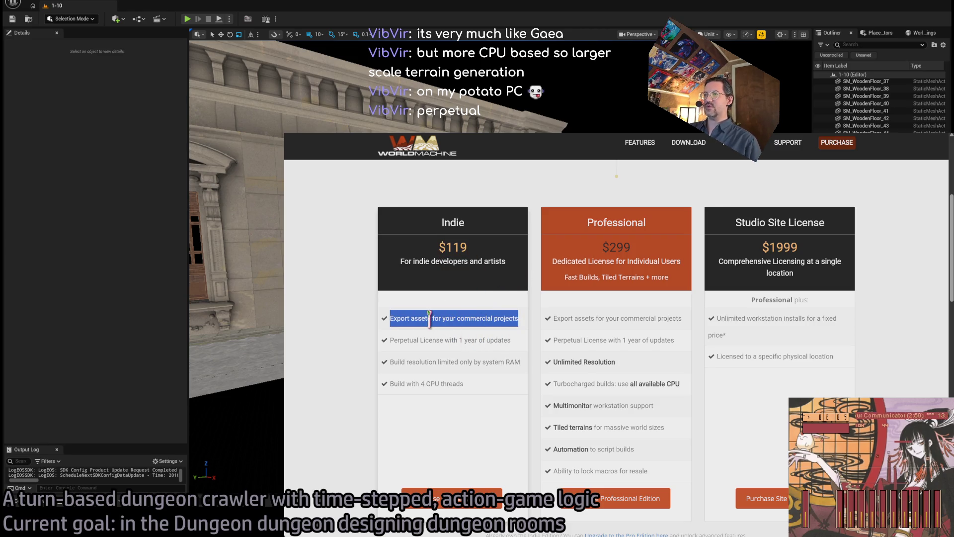
double_click(446, 318)
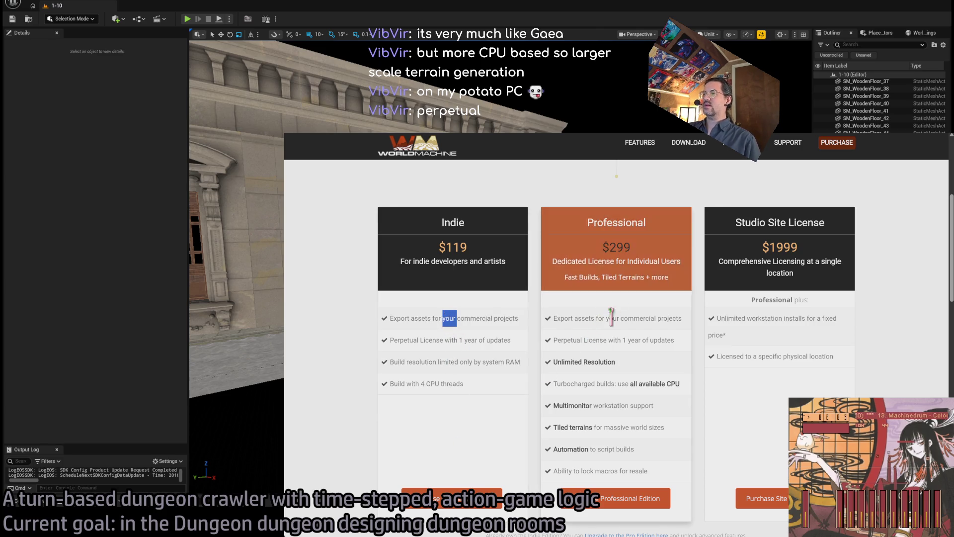
Highlight the Unlimited Resolution and all-available-CPU feature lines across the pricing cards.
scroll(350, 219, down, 10)
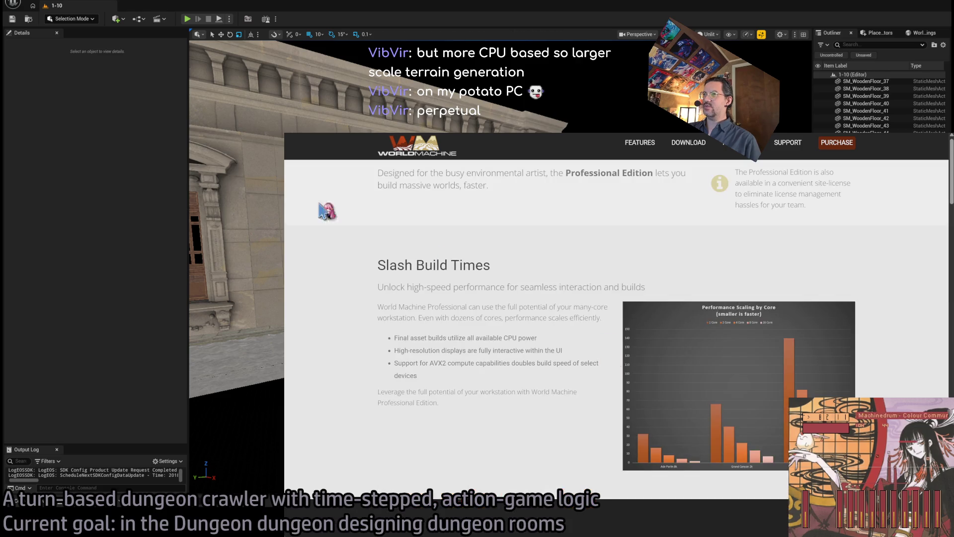
scroll(383, 171, up, 10)
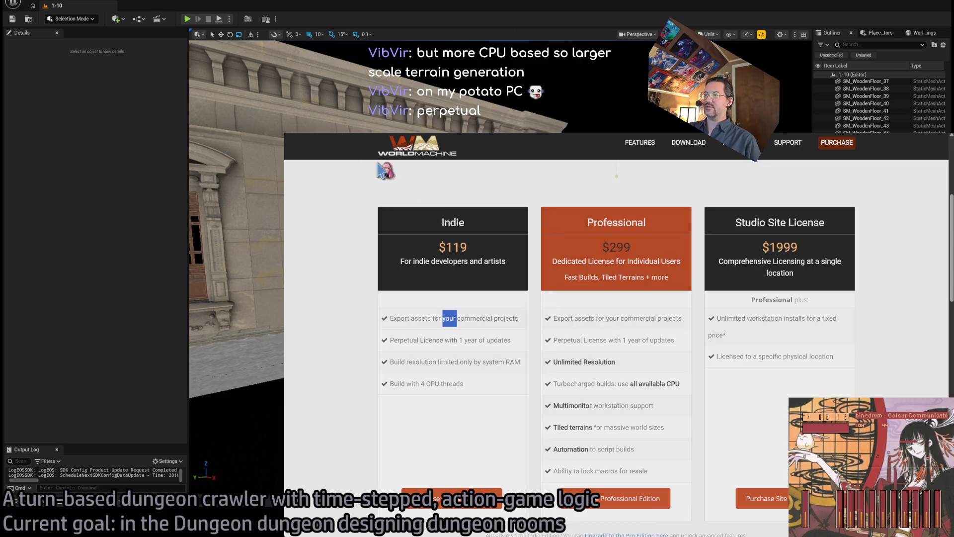
triple_click(642, 359)
mouse_move(642, 359)
mouse_down()
mouse_move(571, 207)
mouse_move(661, 383)
mouse_move(679, 402)
mouse_up()
click(684, 405)
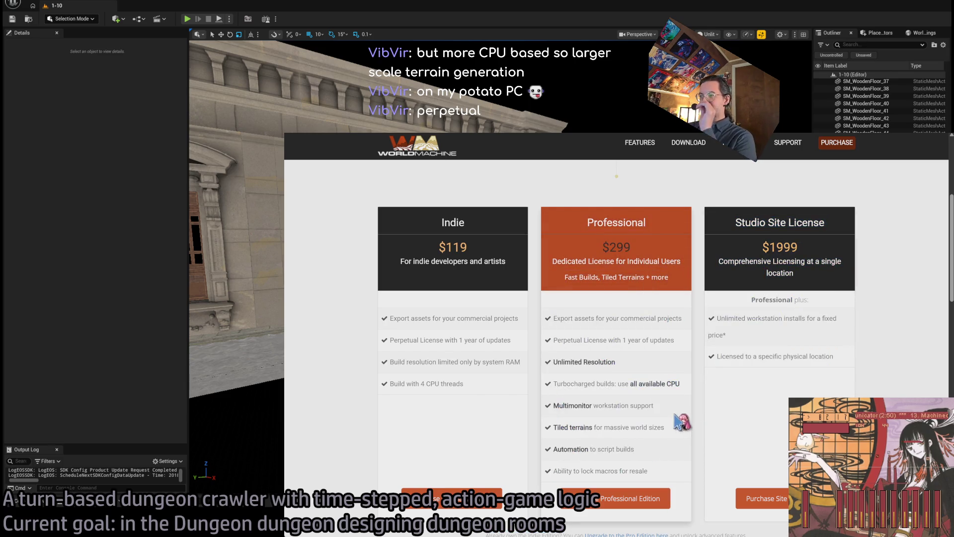
drag(680, 385, 560, 385)
mouse_move(383, 197)
mouse_down()
mouse_move(420, 259)
mouse_move(413, 222)
mouse_up()
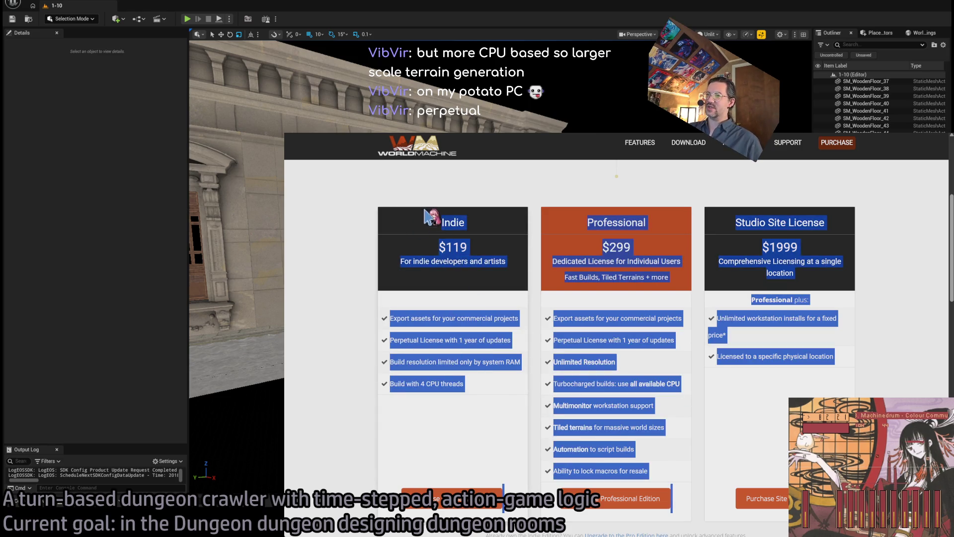
click(535, 405)
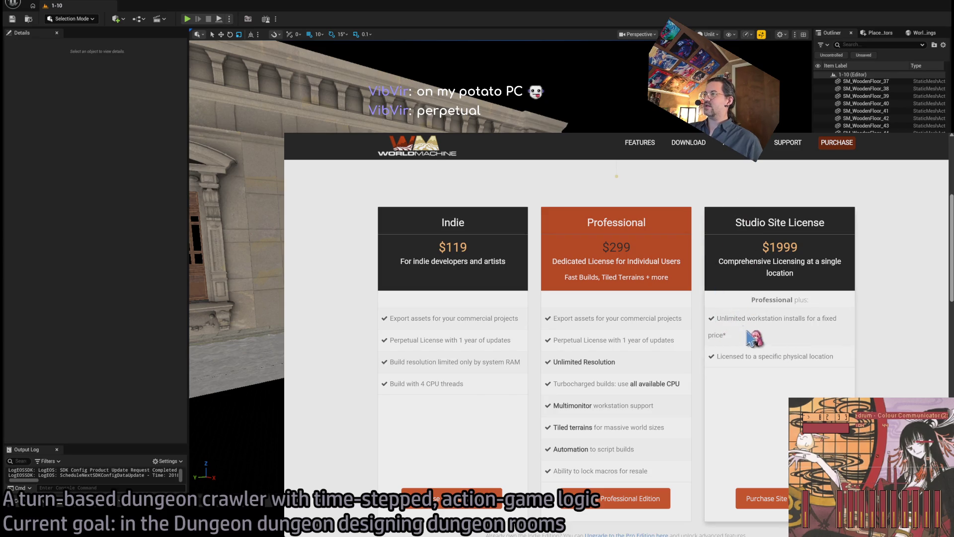
Highlight the Studio Site License terms: unlimited workstation installs and physical location.
drag(744, 330, 716, 318)
click(810, 348)
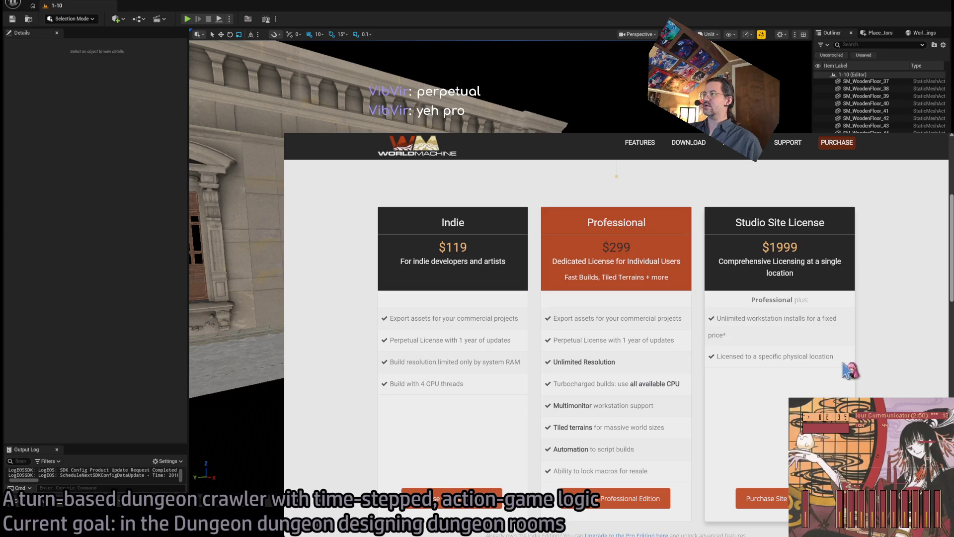
drag(847, 366, 723, 331)
double_click(795, 355)
mouse_move(795, 356)
mouse_down()
mouse_move(759, 337)
mouse_move(769, 347)
mouse_up()
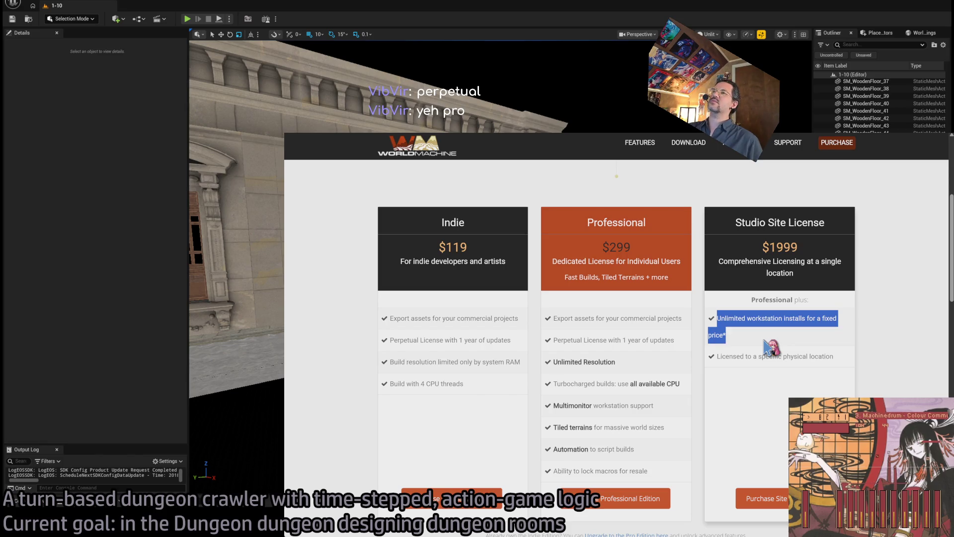
double_click(770, 356)
mouse_move(770, 356)
mouse_down()
mouse_move(754, 356)
mouse_move(750, 324)
mouse_up()
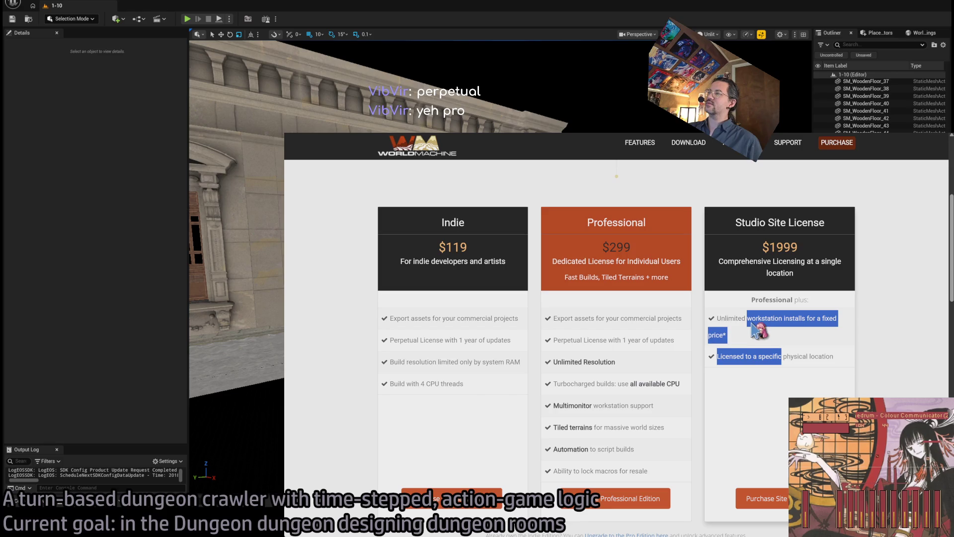
click(676, 208)
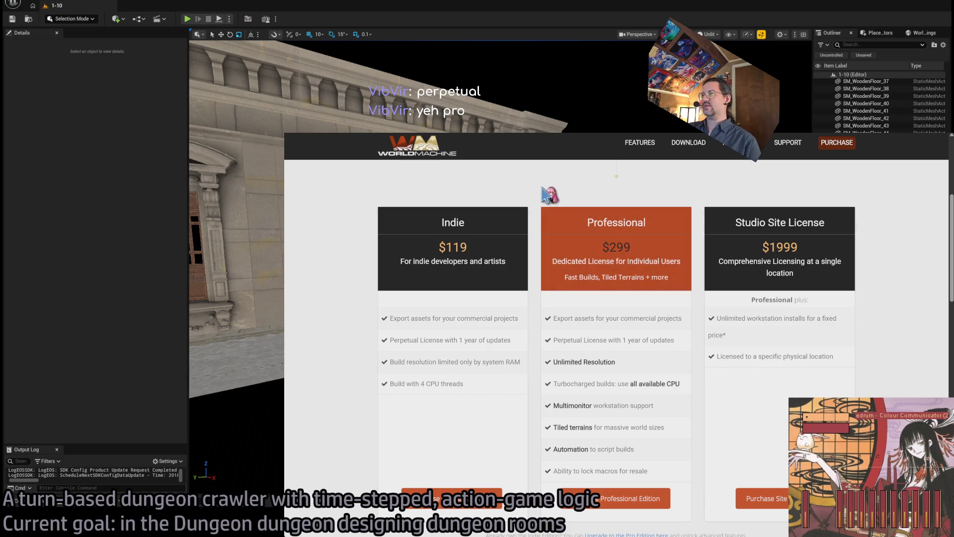
drag(551, 194, 630, 449)
click(711, 461)
Jump back to the top of the pricing page and open the Features page.
scroll(703, 454, down, 3)
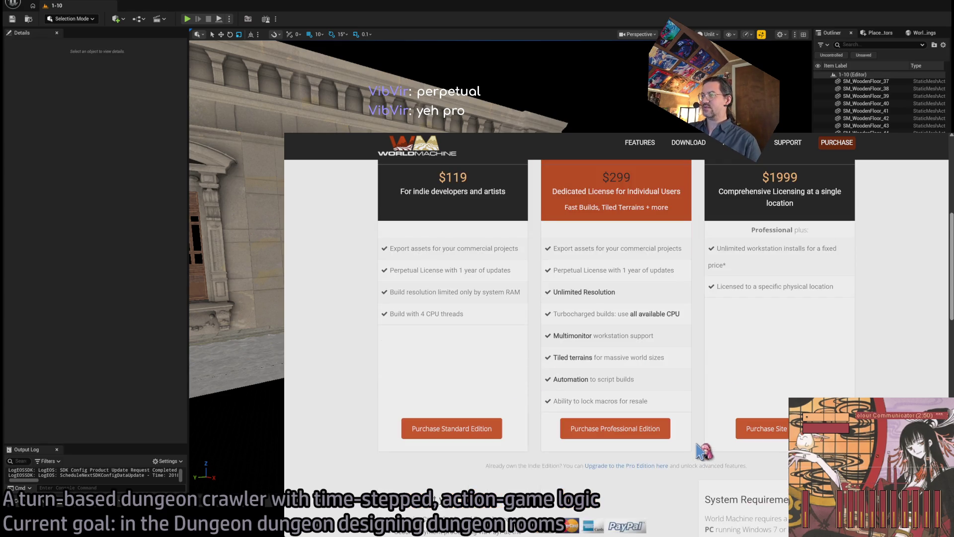
scroll(703, 453, down, 10)
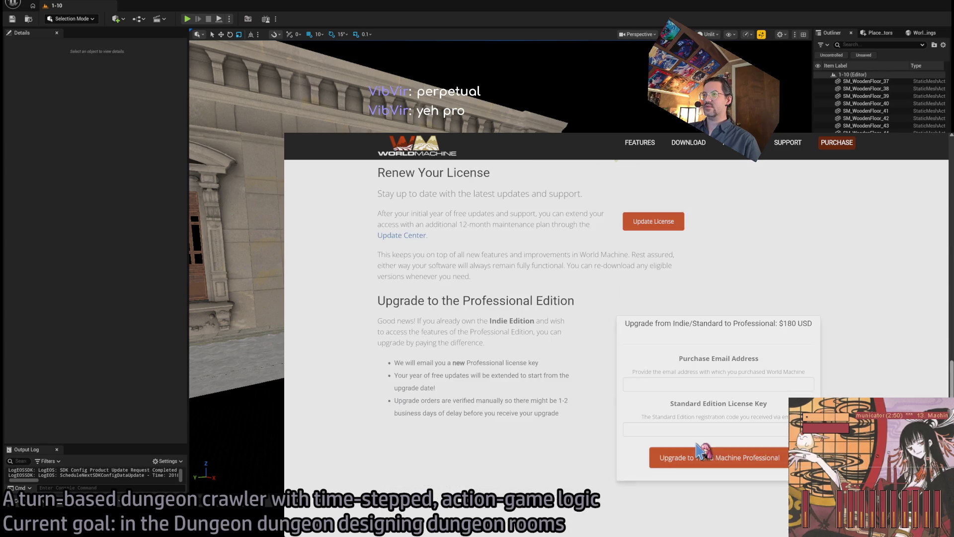
key(Home)
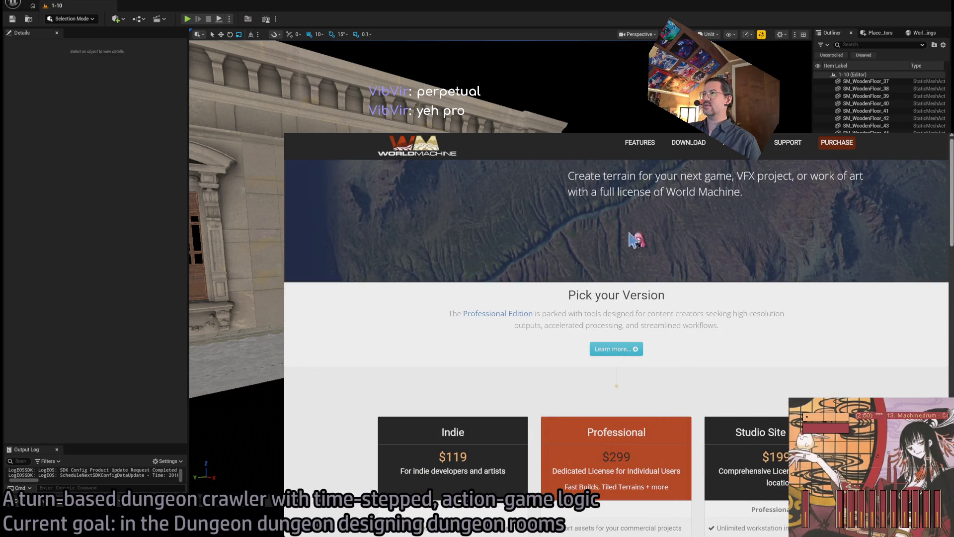
click(655, 143)
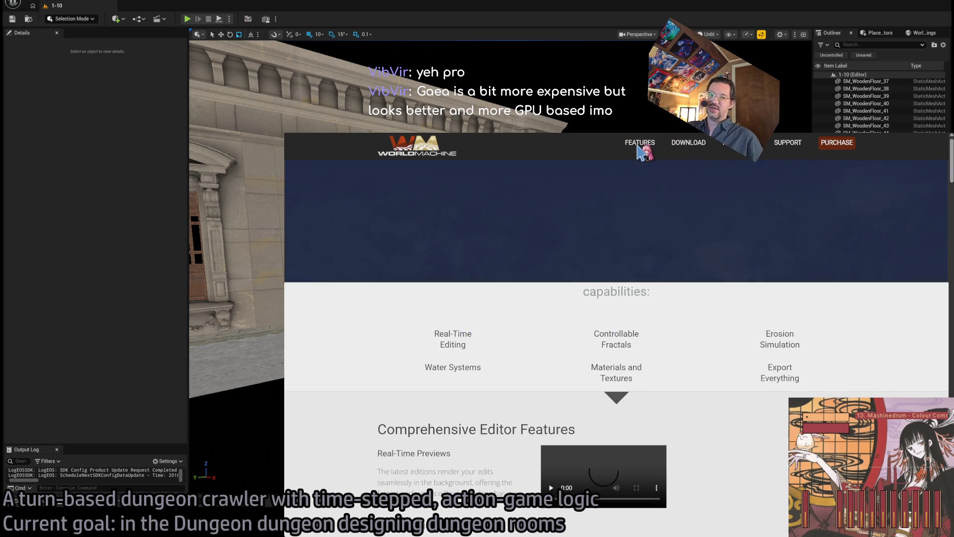
Scroll the Features page, then bring up the shared terrain screenshot in the browser.
scroll(515, 274, down, 3)
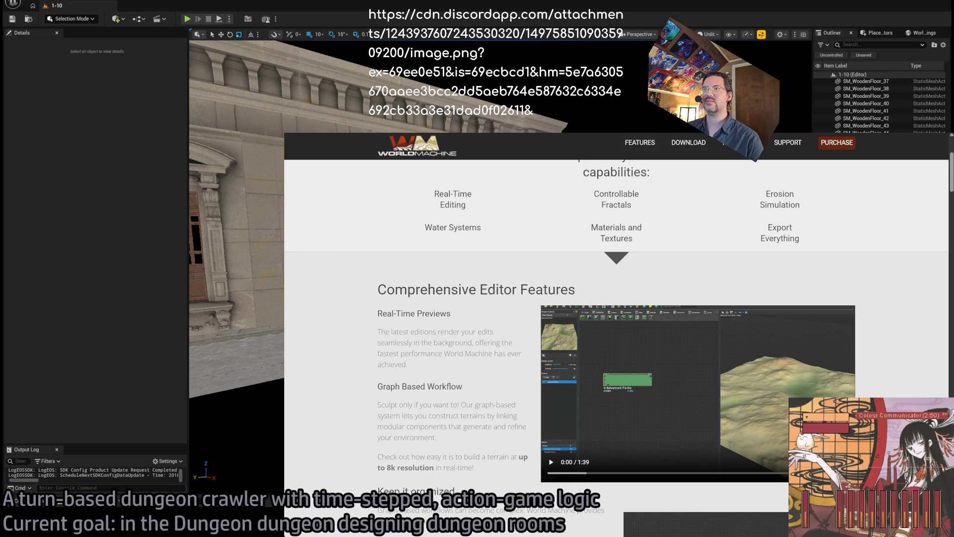
key(ctrl+w)
key(ctrl+w)
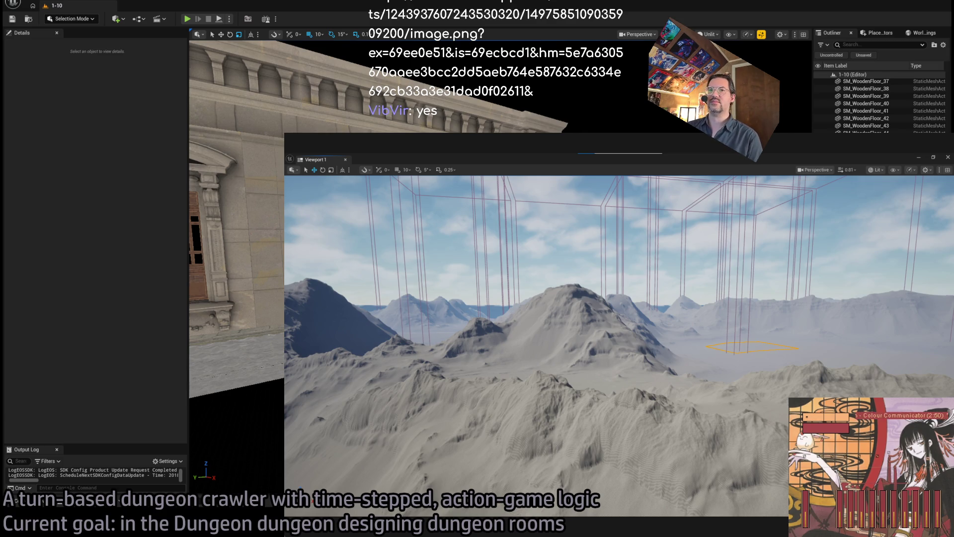
Switch away from the shared image, then bring the Google browser back in front of the editor.
key(alt+Tab)
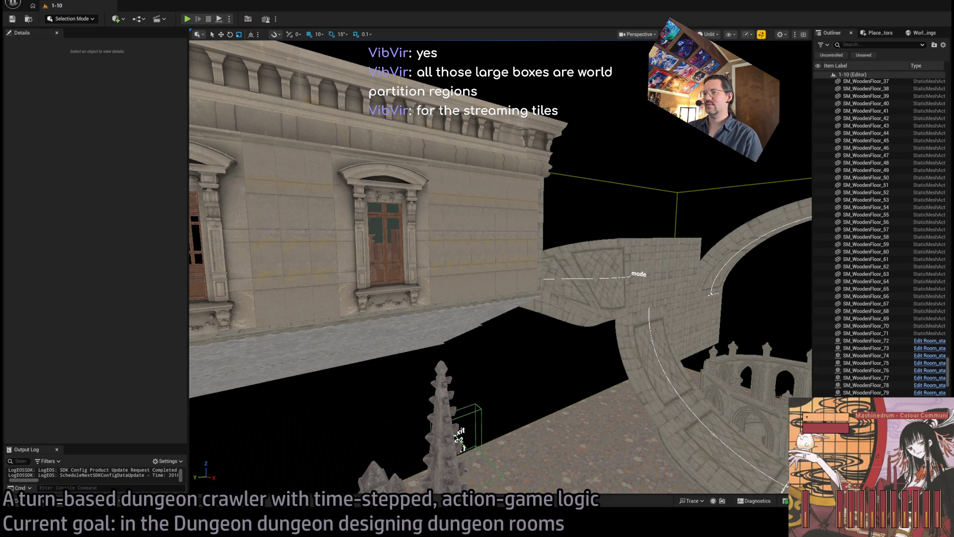
key(alt+Tab)
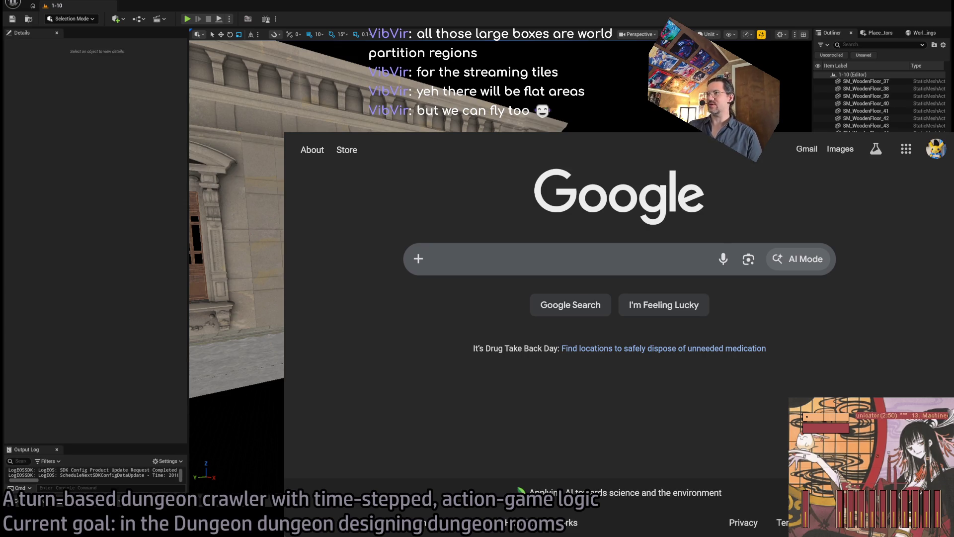
Replace the cable car query with 'ropeway', search, and show the image results.
key(alt+Tab)
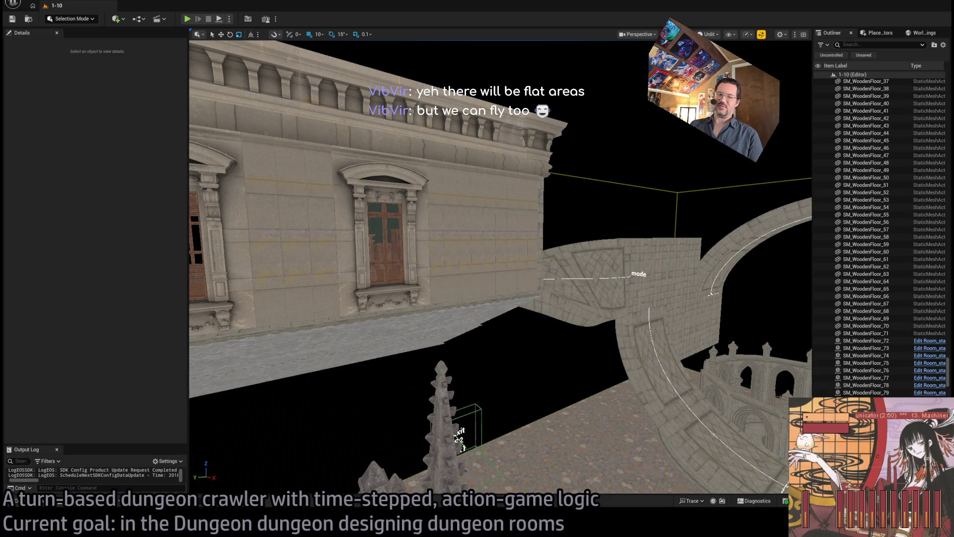
key(Return)
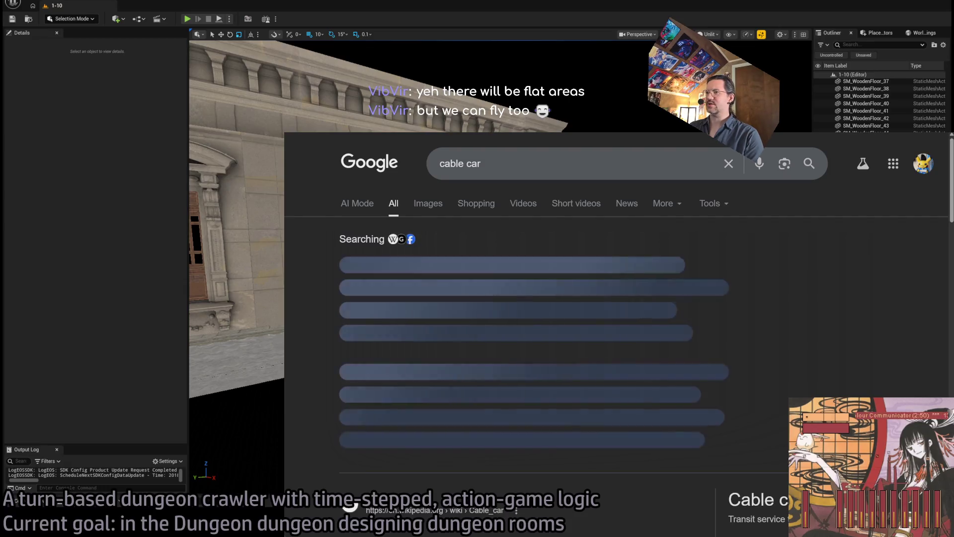
triple_click(487, 159)
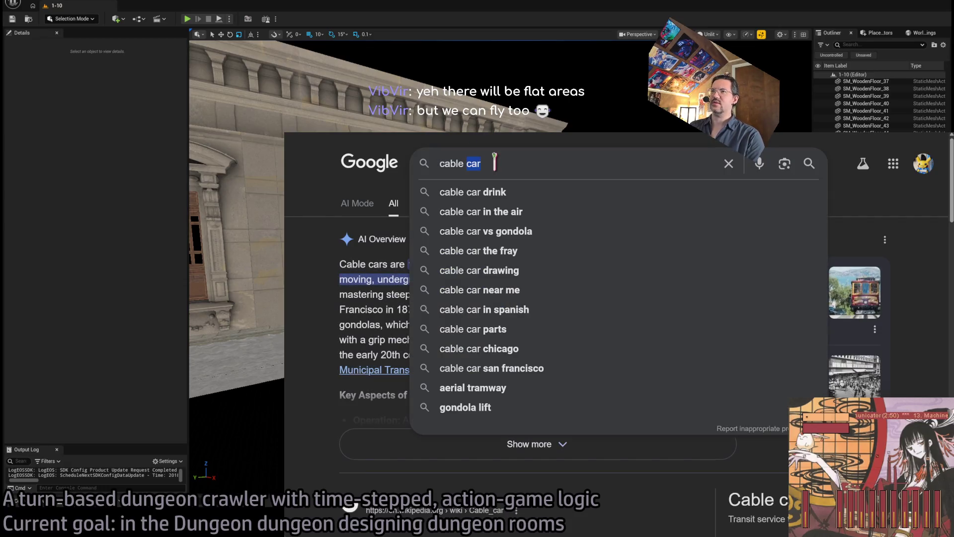
text(rop0e)
key(BackSpace)
key(BackSpace)
text(eway)
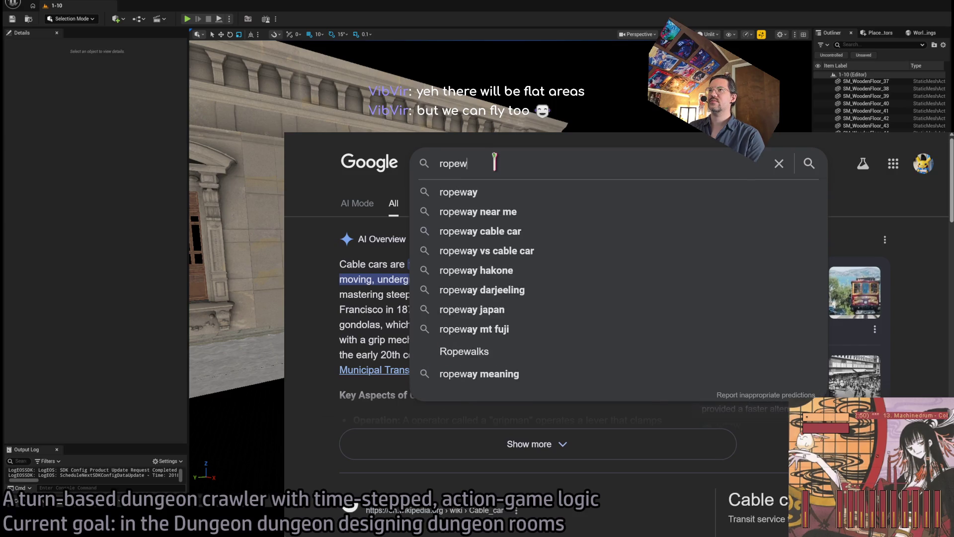
key(Return)
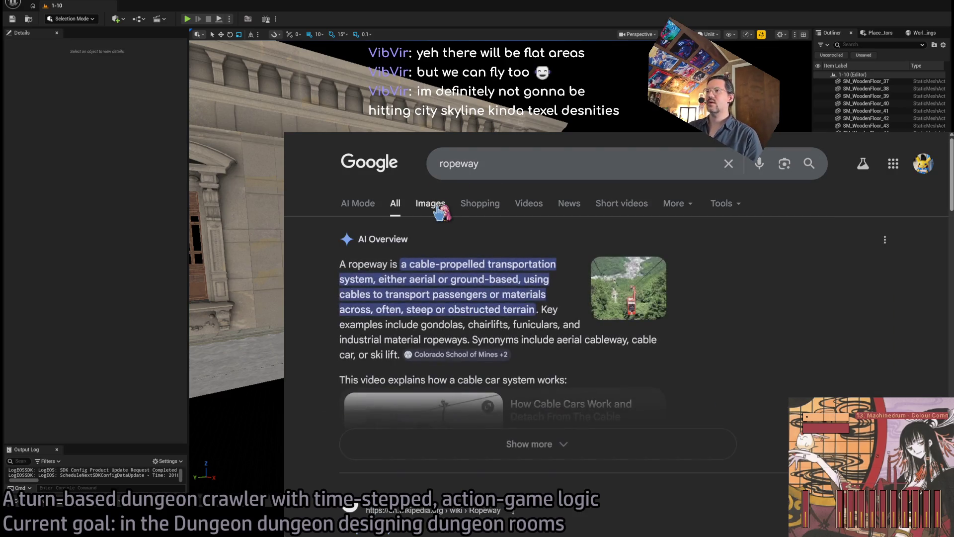
click(432, 205)
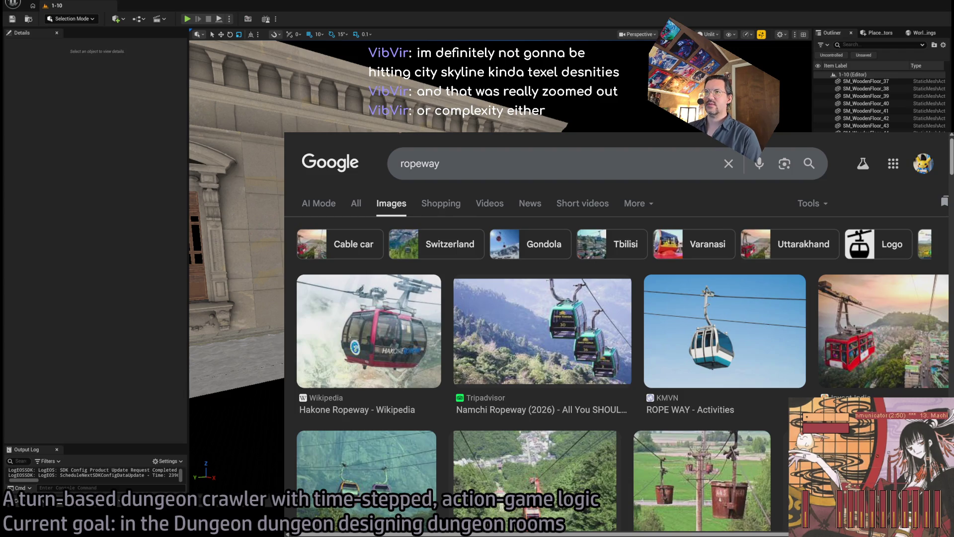
double_click(450, 163)
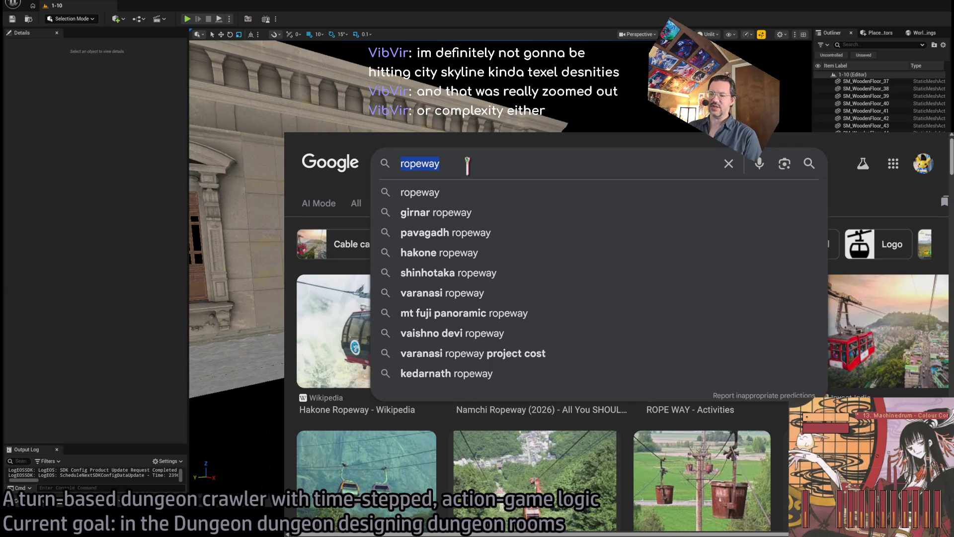
Search for 'cities skyline', preview the WIRED Cities: Skylines II image, then return to the editor.
click(457, 160)
double_click(456, 160)
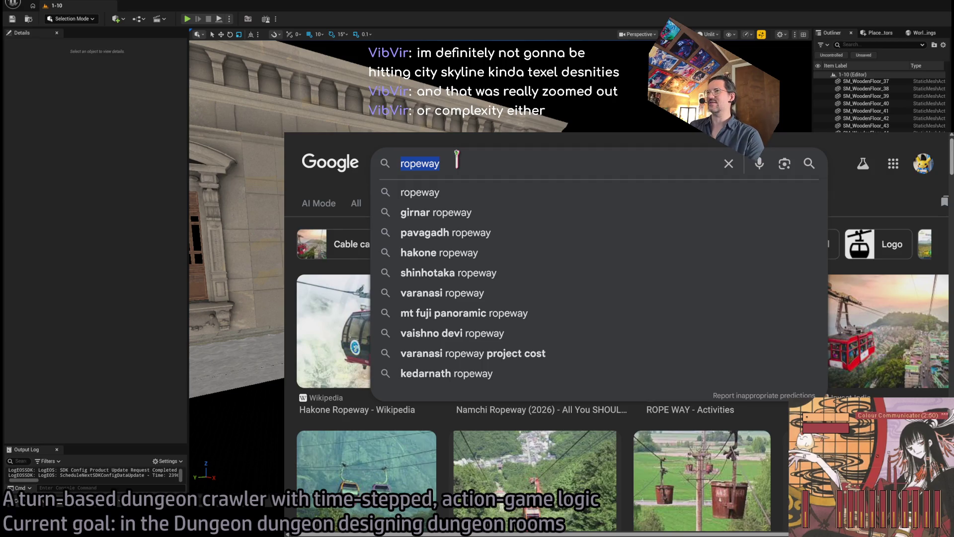
text(cities skyline)
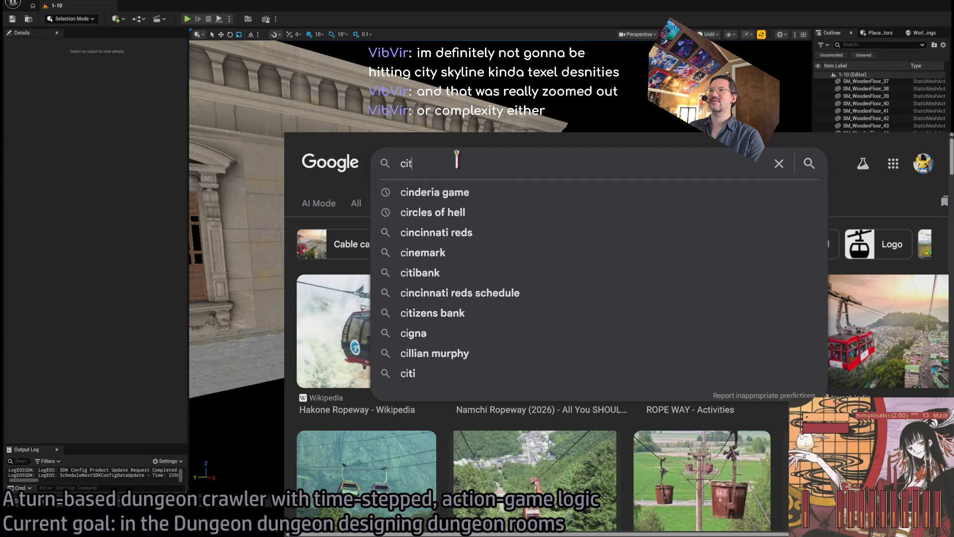
key(Return)
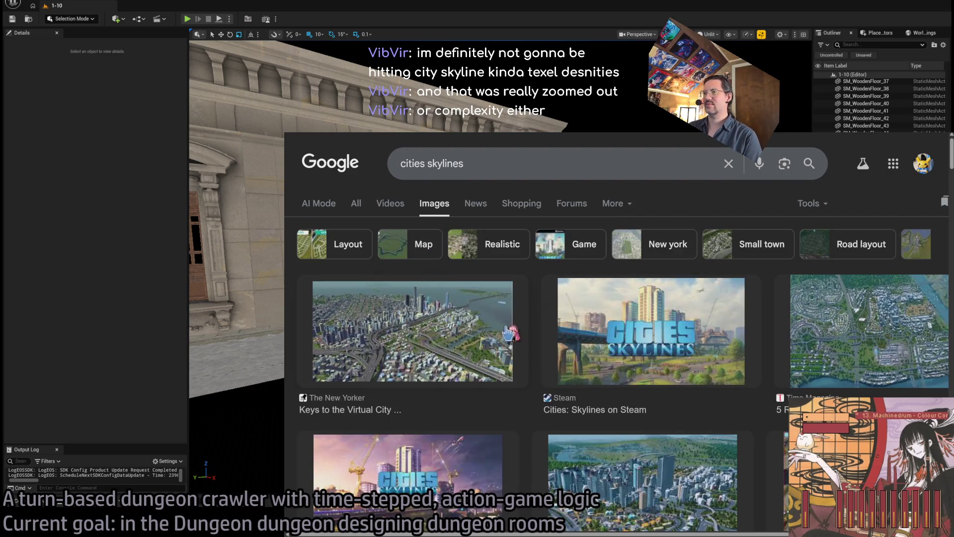
scroll(441, 357, down, 3)
scroll(636, 314, down, 3)
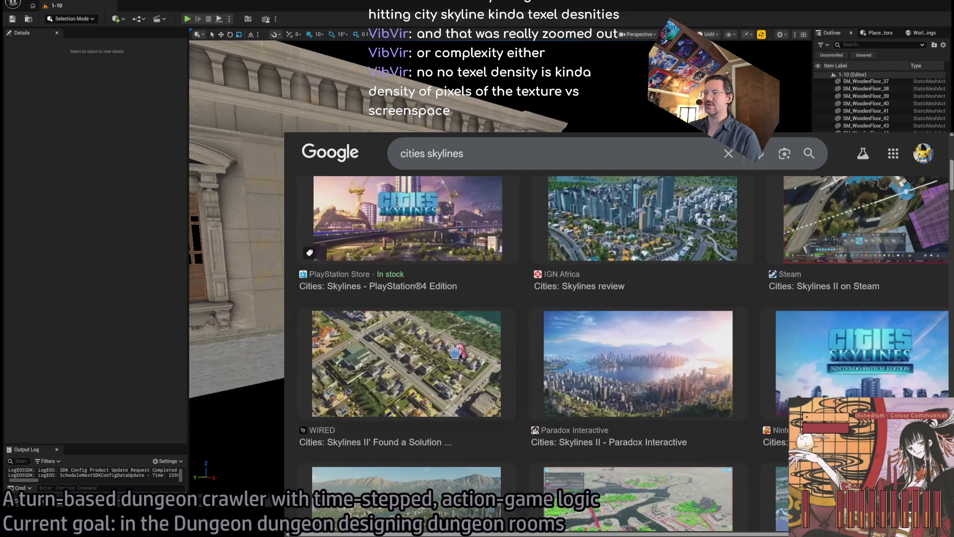
click(458, 350)
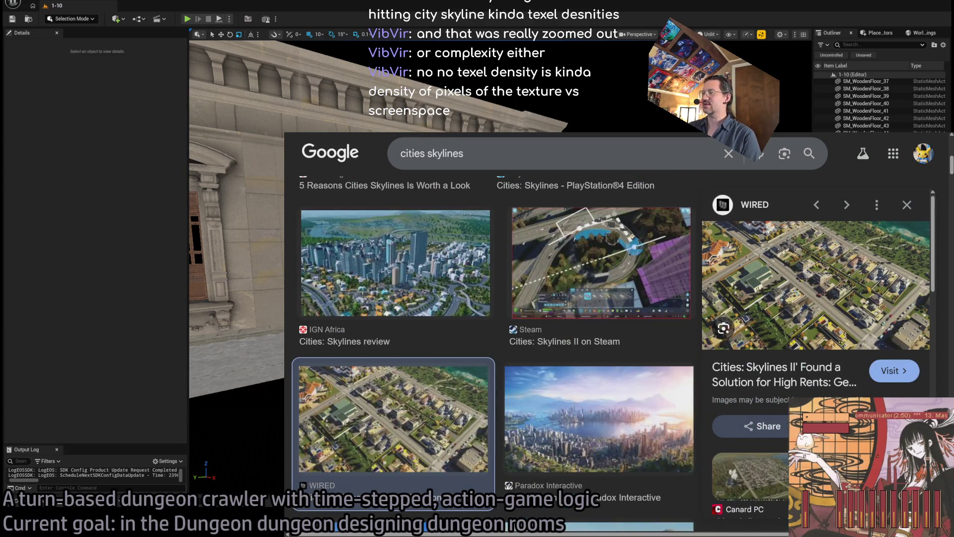
key(alt+Tab)
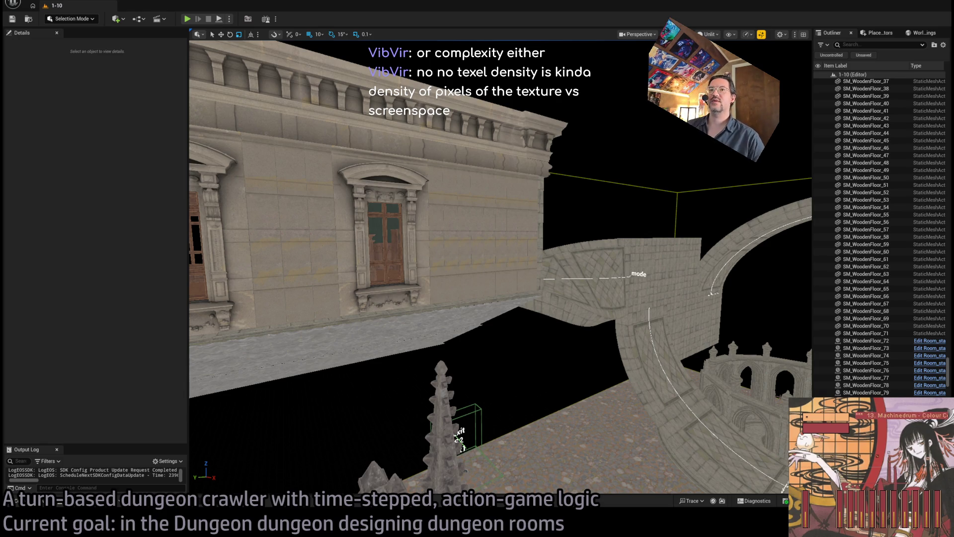
Pull the camera back from the building front and fly out over the castle and arched bridge.
mouse_move(468, 148)
mouse_down()
mouse_move(468, 208)
mouse_move(468, 94)
mouse_move(348, 95)
mouse_move(407, 109)
mouse_move(388, 110)
mouse_move(387, 70)
mouse_move(341, 90)
mouse_up()
drag(478, 197, 478, 198)
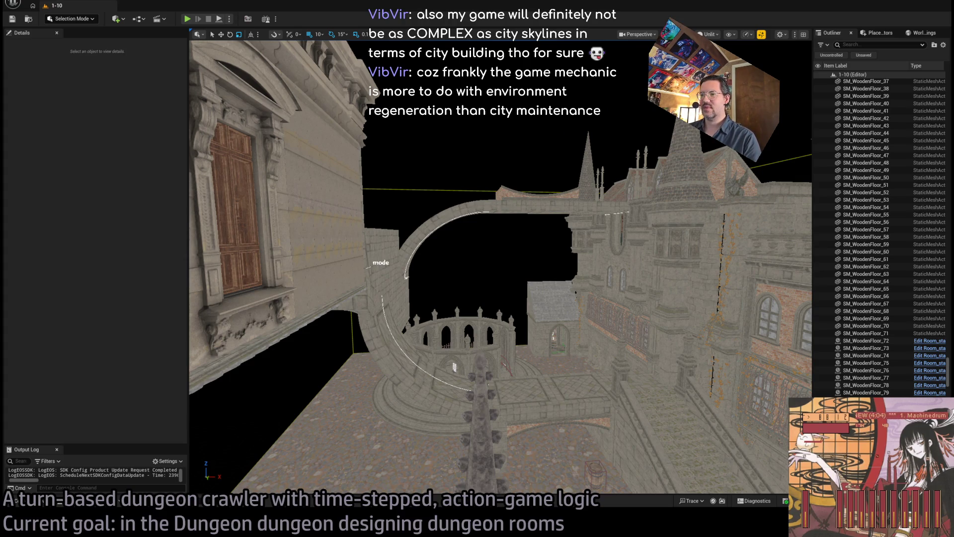
Fly the camera toward the castle wall, then down over the dungeon floor tiles.
drag(497, 268, 524, 262)
key(w)
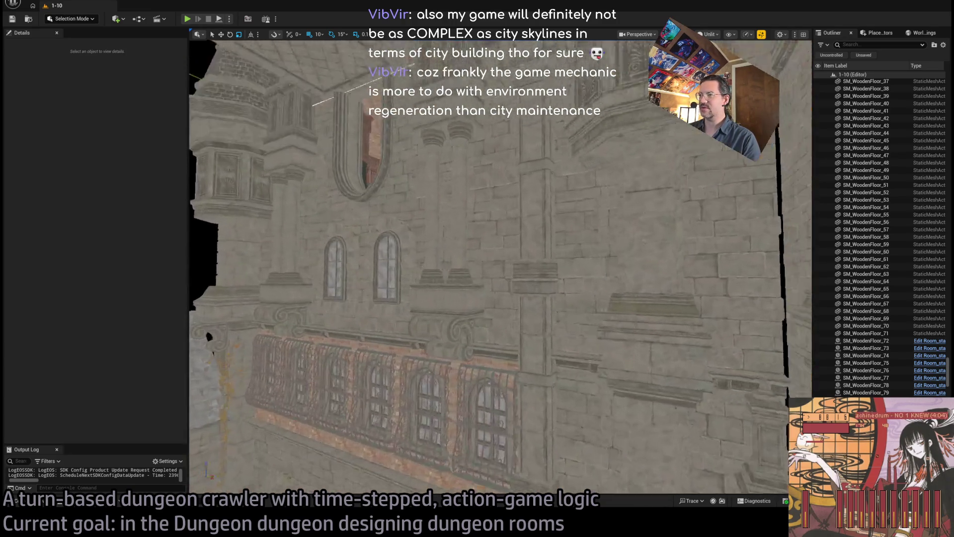
key(s)
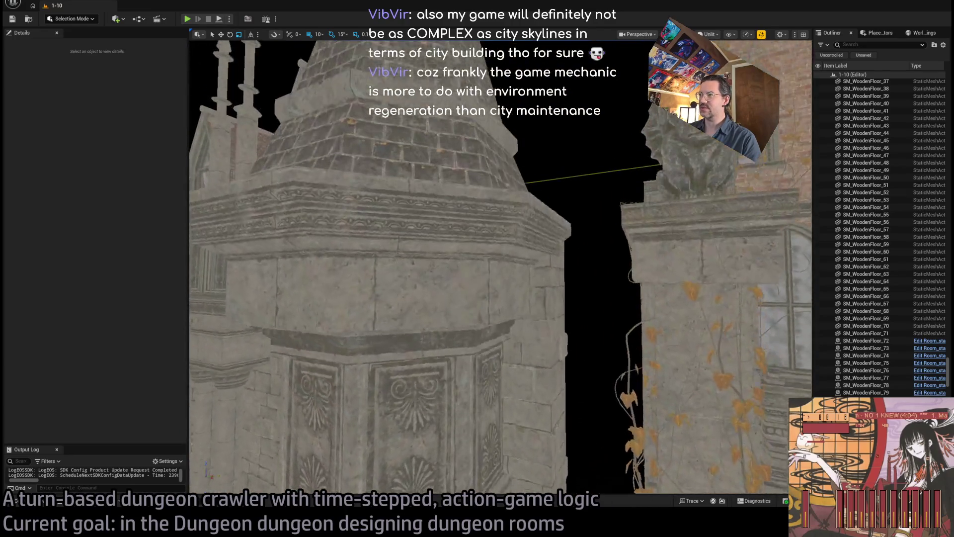
key(w)
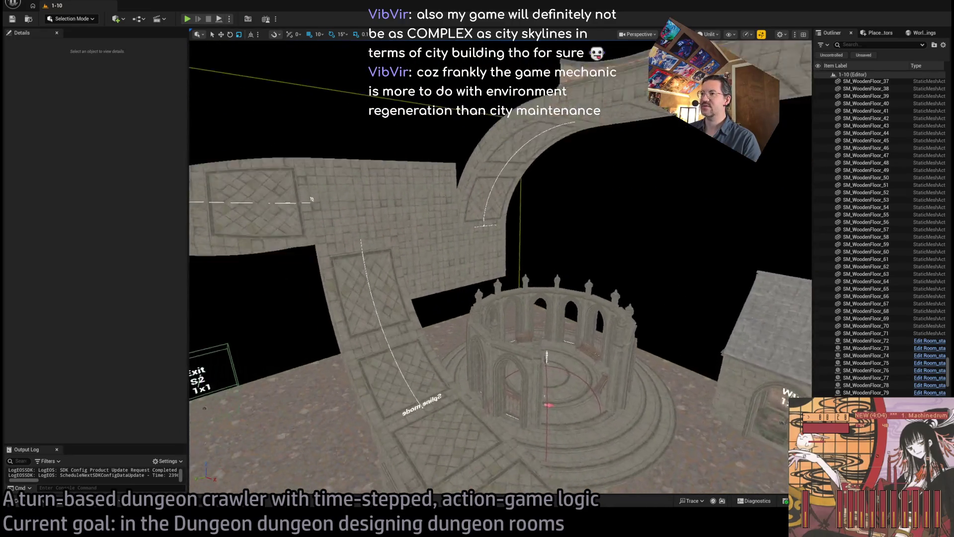
key(q)
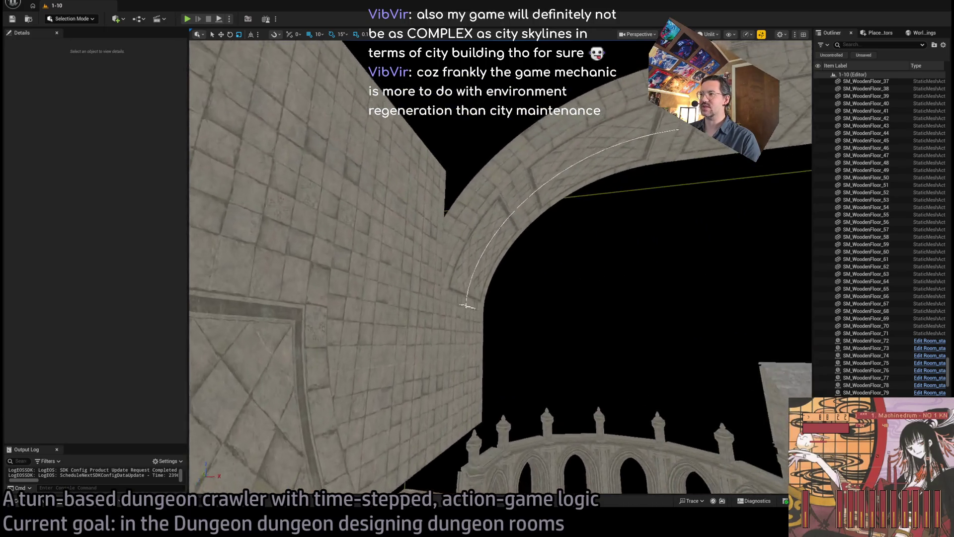
Fly toward the exit doorway, back up to the cathedral spire, then view the shared checkerboard image.
key(w)
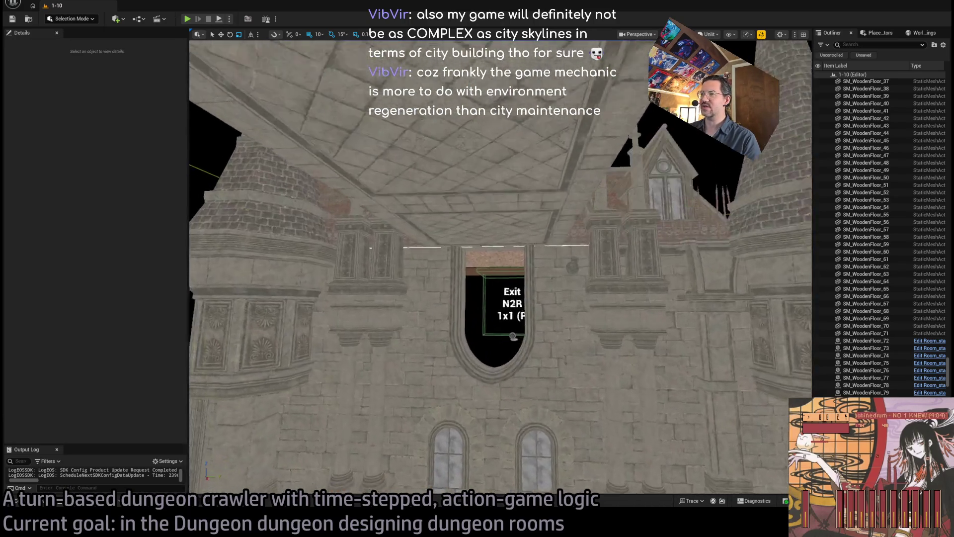
key(e)
key(s)
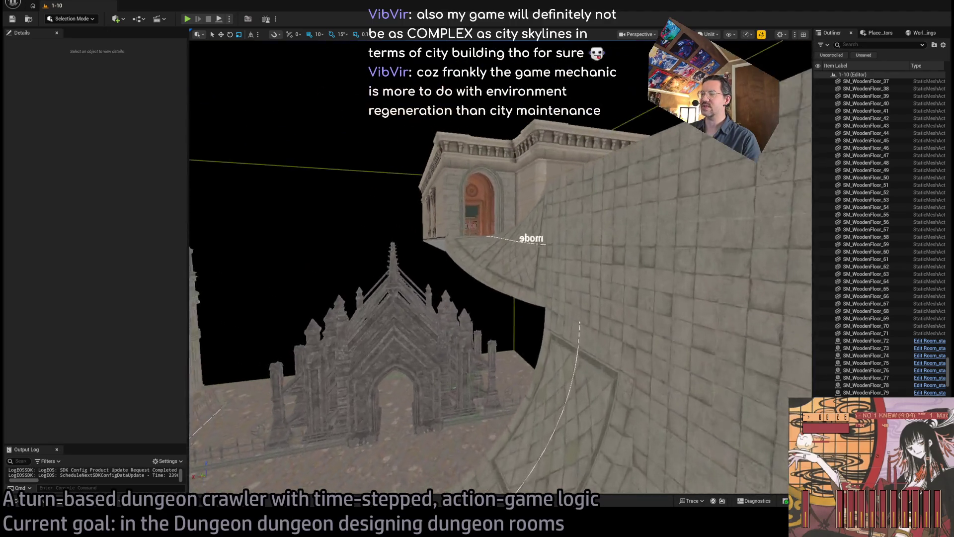
key(w)
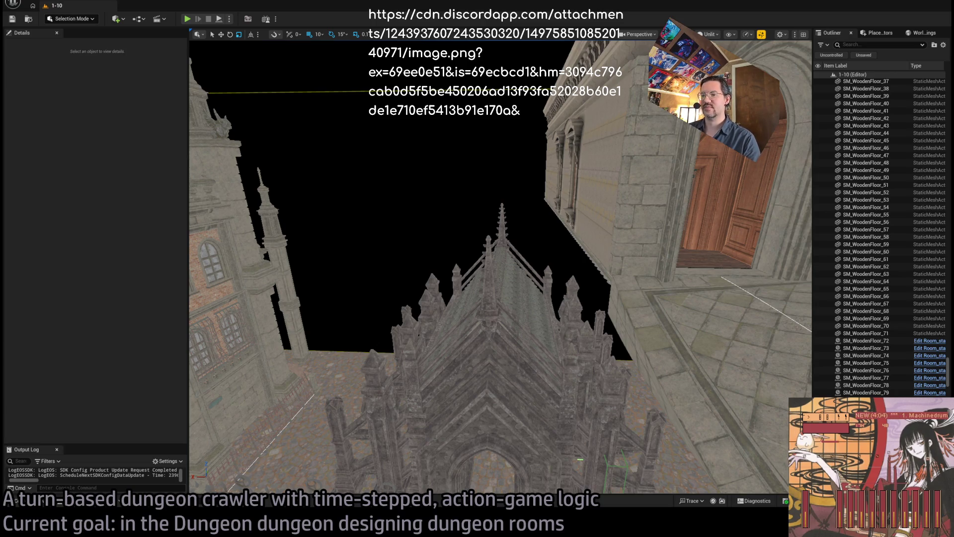
key(alt+Tab)
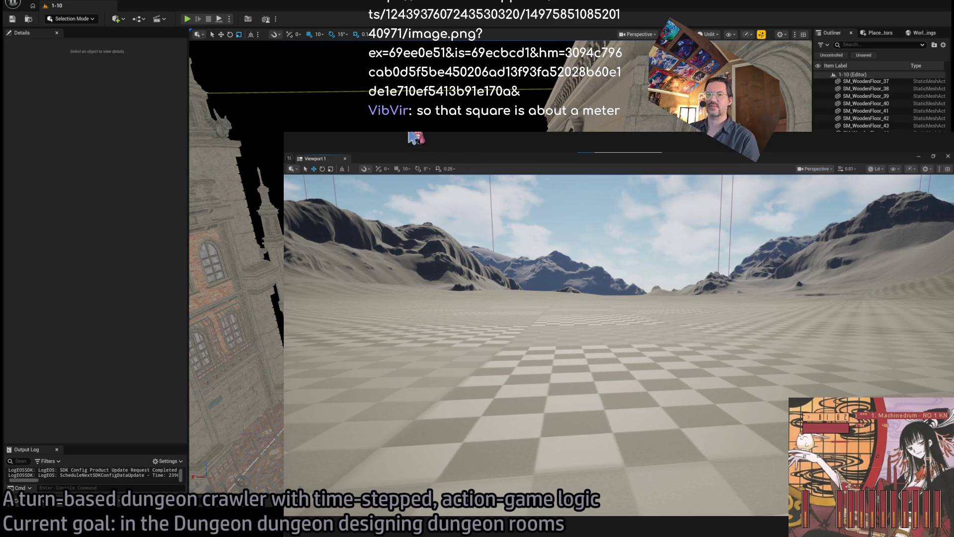
key(alt+Tab)
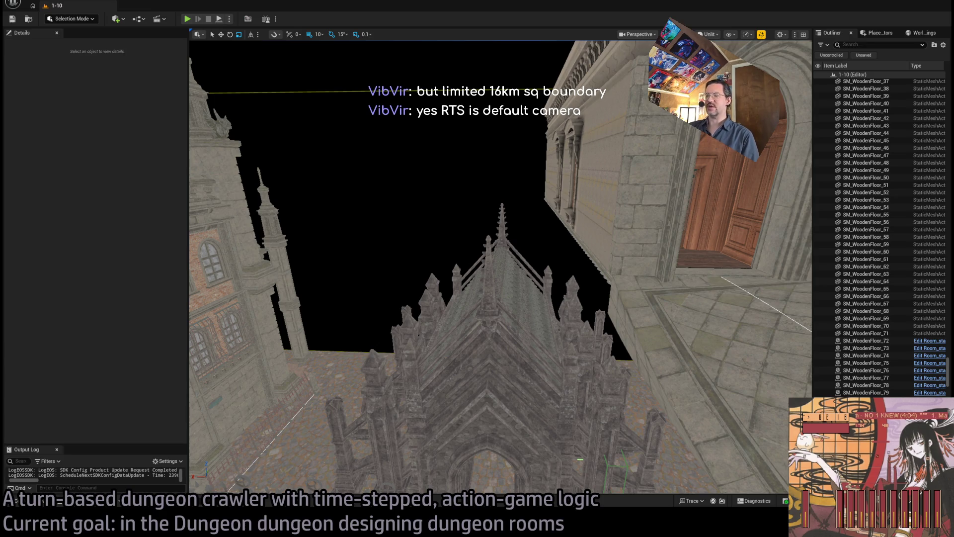
Fly from the spire past the arched doorway down to ground level, facing the courtyard barrel.
mouse_move(499, 266)
mouse_down()
mouse_move(587, 253)
mouse_move(547, 254)
mouse_move(546, 271)
mouse_up()
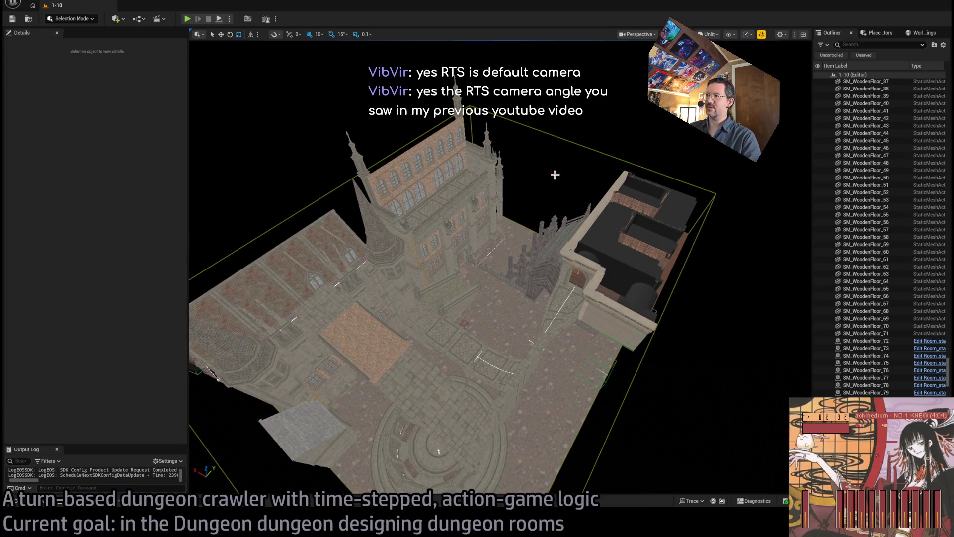
mouse_move(547, 271)
mouse_down()
mouse_move(426, 306)
mouse_move(269, 268)
mouse_move(323, 254)
mouse_move(492, 284)
mouse_move(532, 276)
mouse_move(472, 278)
mouse_move(506, 294)
mouse_up()
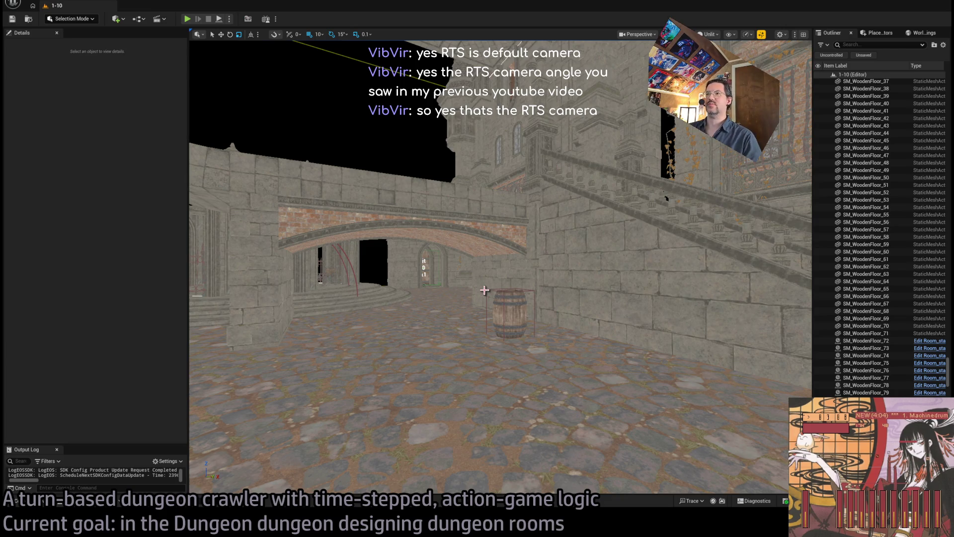
Swing the camera up from the courtyard to face the staircase and arched doorway.
mouse_move(505, 294)
mouse_down()
mouse_move(626, 291)
mouse_move(619, 218)
mouse_move(665, 224)
mouse_move(611, 228)
mouse_move(601, 243)
mouse_move(562, 226)
mouse_move(482, 232)
mouse_move(480, 204)
mouse_up()
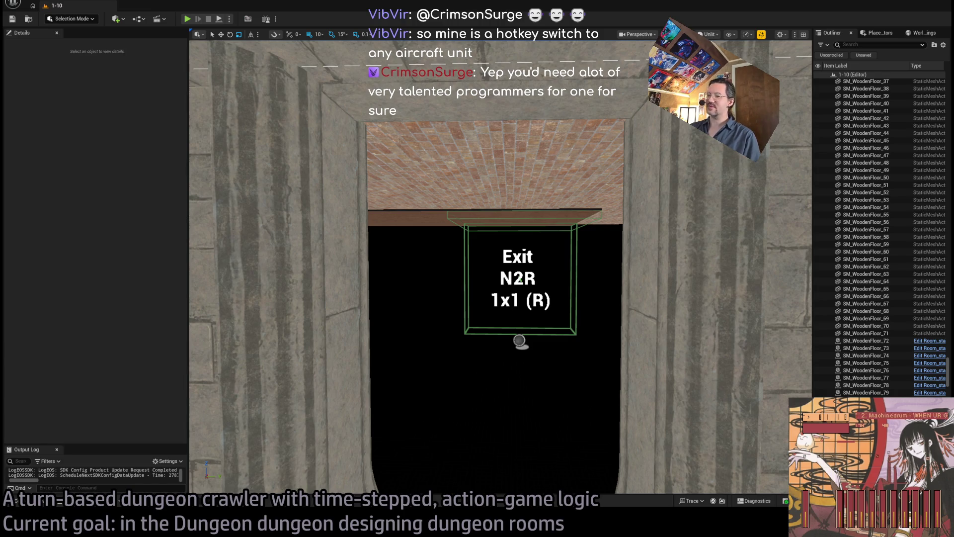
Move over the corridors to face the exit doorway, glance at the LightVisibilityController code, then bring up the browser.
mouse_move(497, 268)
mouse_down()
mouse_move(526, 234)
mouse_move(527, 258)
mouse_move(459, 290)
mouse_up()
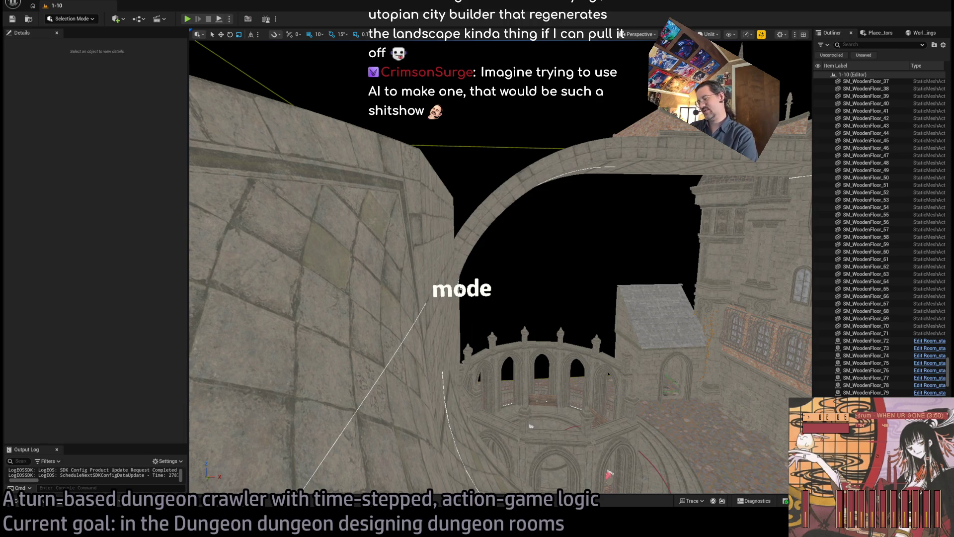
mouse_move(460, 289)
mouse_down()
mouse_move(438, 259)
mouse_move(437, 278)
mouse_move(437, 255)
mouse_move(387, 255)
mouse_move(544, 290)
mouse_up()
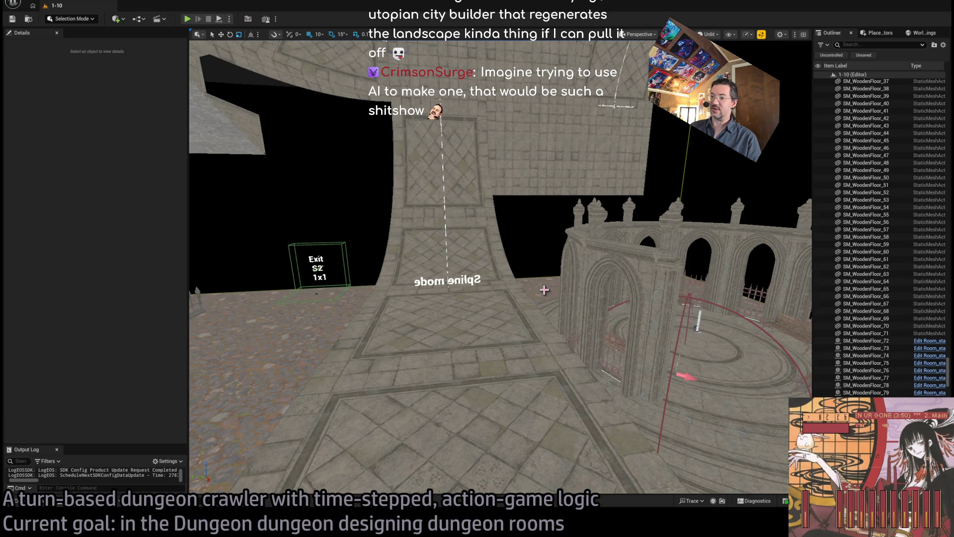
key(alt+Tab)
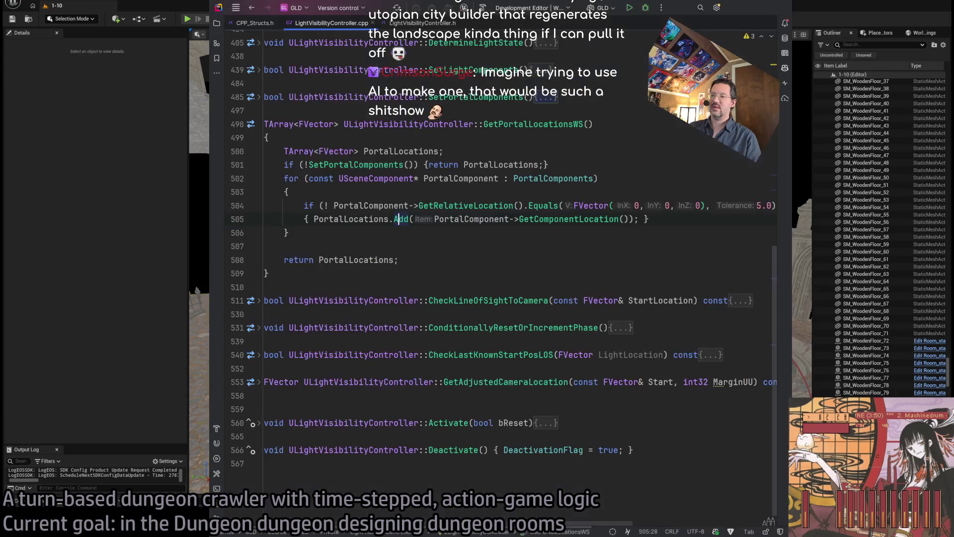
key(alt+Tab)
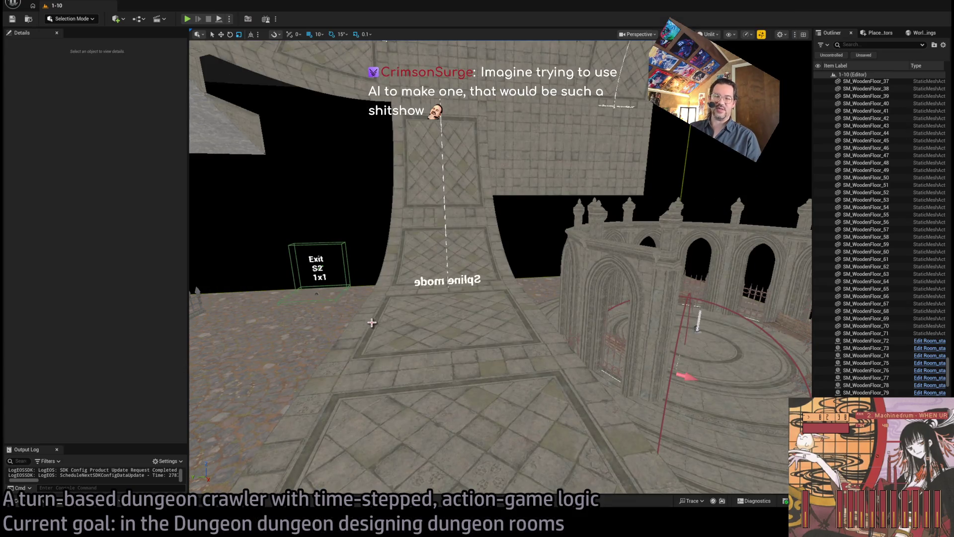
mouse_move(483, 315)
mouse_down()
mouse_move(422, 316)
mouse_move(537, 314)
mouse_move(481, 314)
mouse_up()
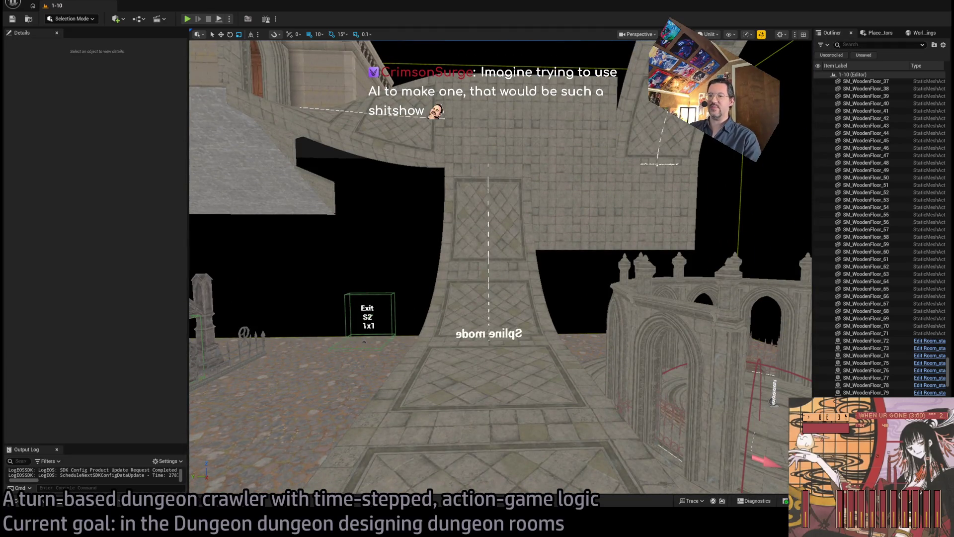
key(alt+Tab)
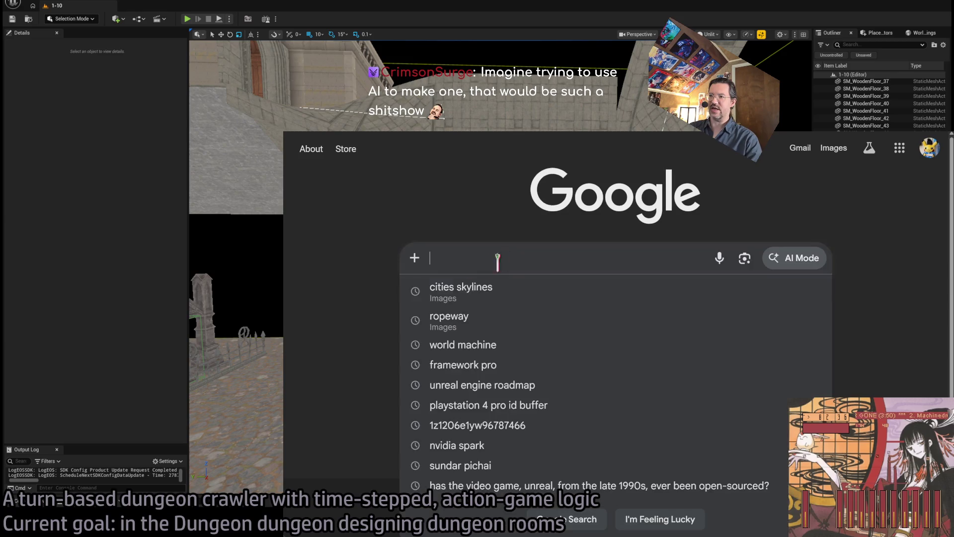
Search Google for 'claude code pricing', correcting the misspelled first attempt.
text(calud)
key(ctrl+a)
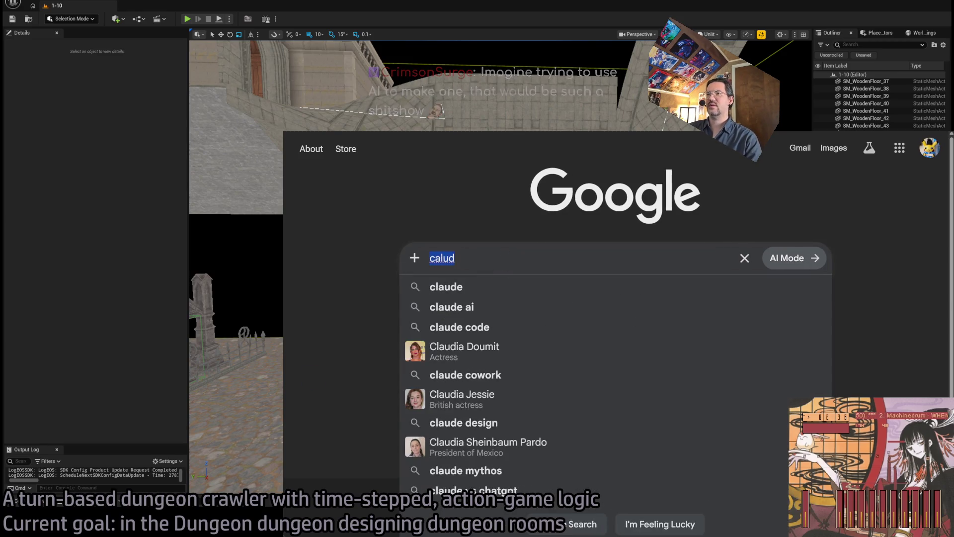
text(claude code pricing)
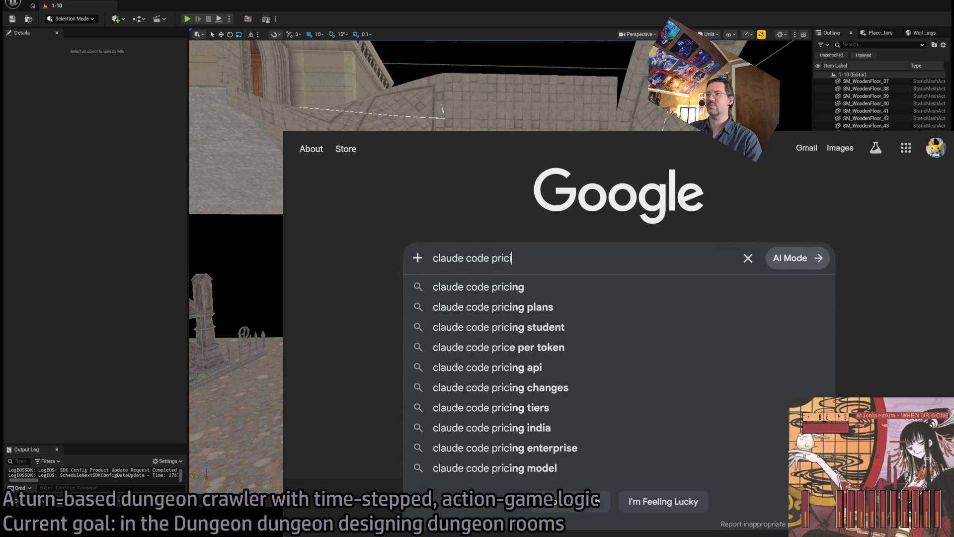
key(Return)
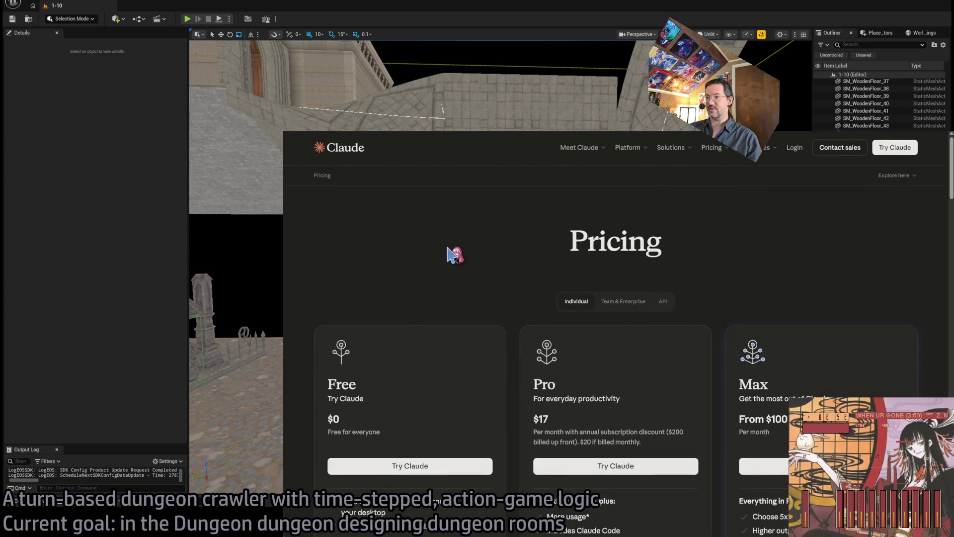
Highlight the Pro plan features: Claude Code, unlimited projects, Research, more models, Excel, PowerPoint and Word.
scroll(454, 256, down, 2)
scroll(502, 236, down, 2)
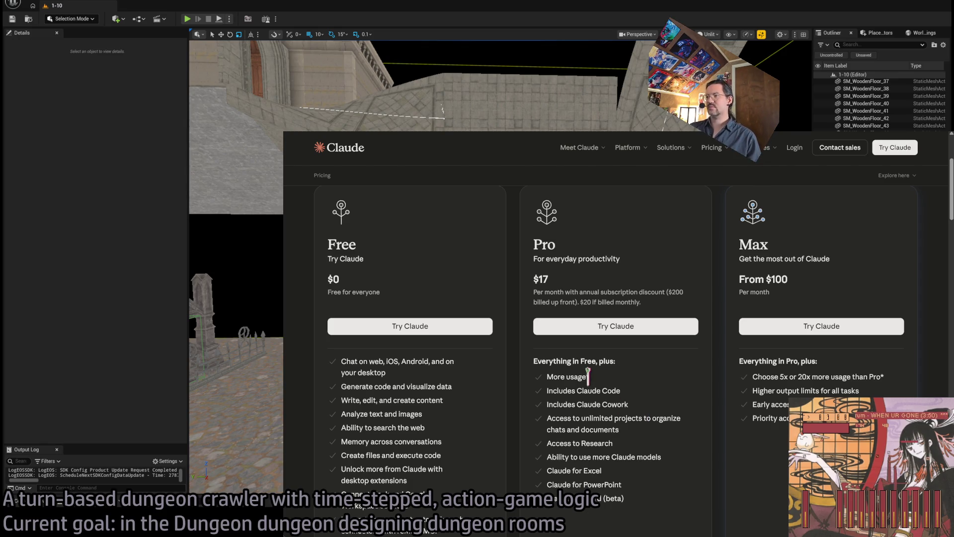
scroll(581, 348, down, 3)
scroll(576, 348, up, 3)
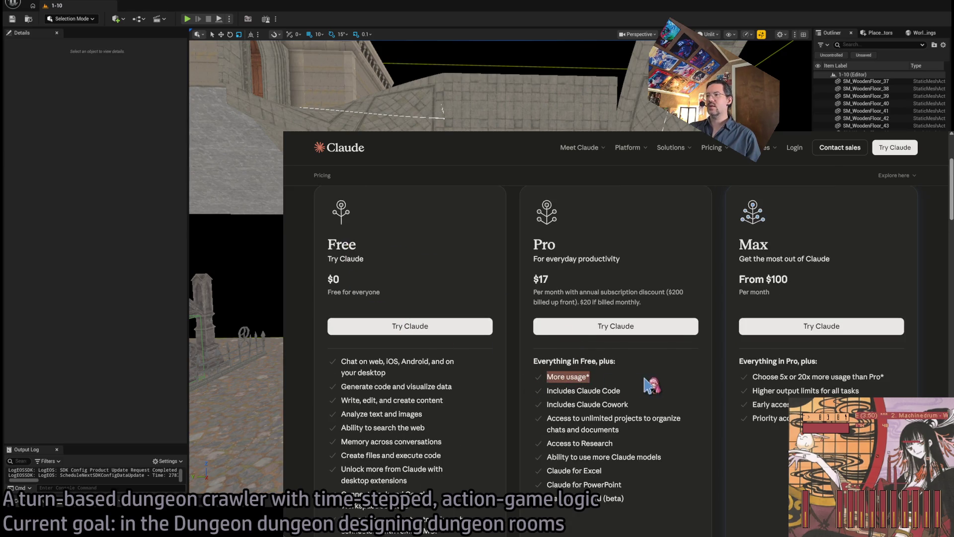
scroll(576, 378, down, 2)
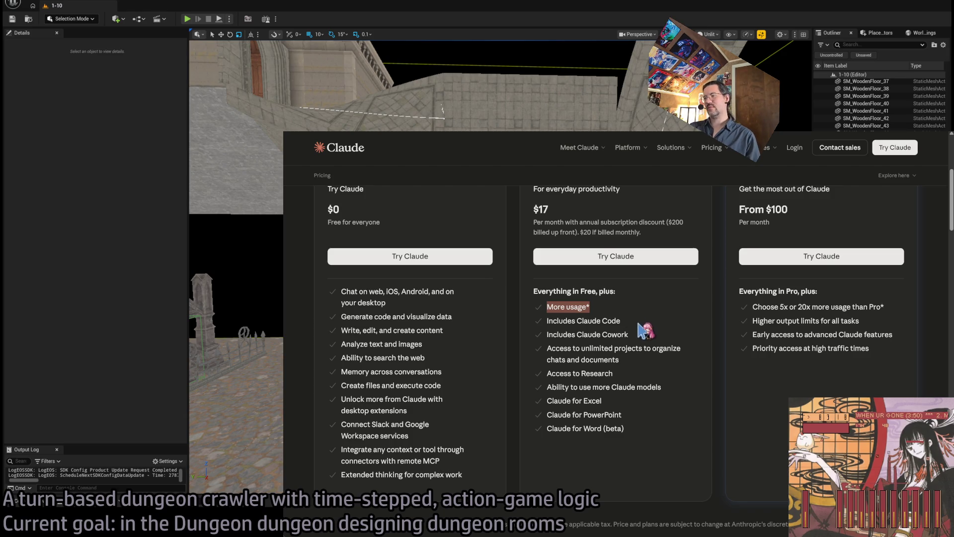
click(620, 316)
drag(620, 316, 549, 322)
click(549, 322)
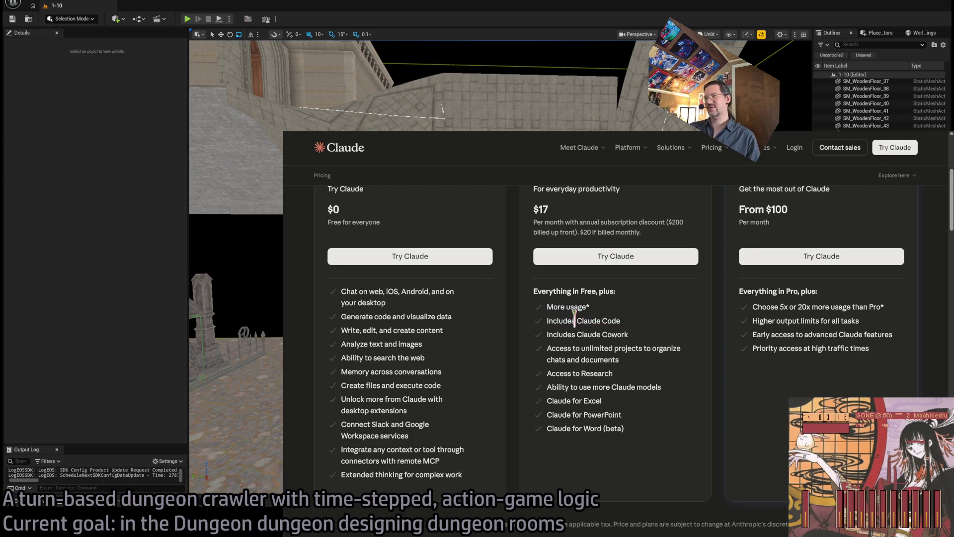
drag(547, 347, 661, 370)
mouse_move(547, 373)
mouse_down()
mouse_move(612, 374)
mouse_move(559, 387)
mouse_move(635, 388)
mouse_move(596, 402)
mouse_move(669, 398)
mouse_up()
drag(578, 388, 661, 387)
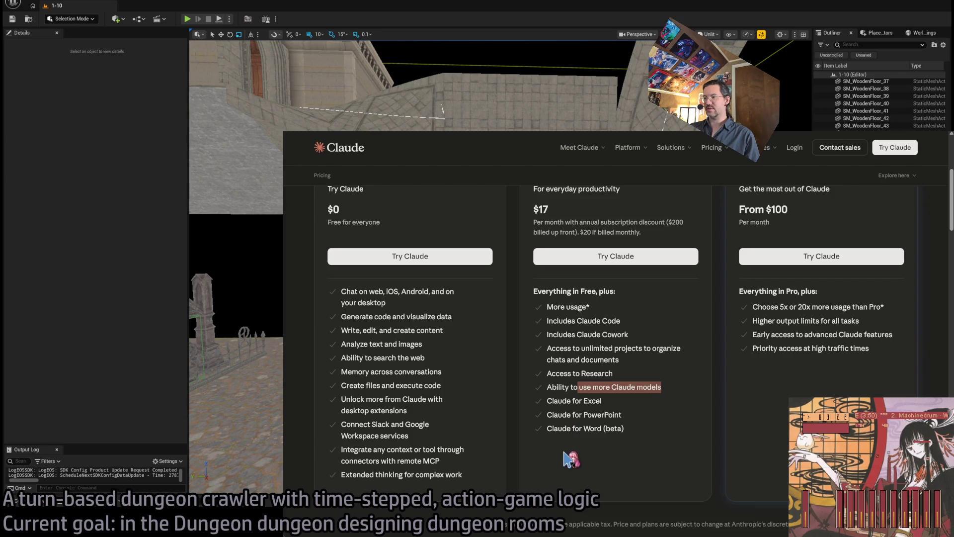
double_click(558, 401)
mouse_move(558, 401)
mouse_down()
mouse_move(630, 413)
mouse_move(622, 411)
mouse_move(639, 435)
mouse_move(671, 414)
mouse_up()
click(592, 416)
mouse_move(546, 400)
mouse_down()
mouse_move(603, 402)
mouse_move(643, 433)
mouse_up()
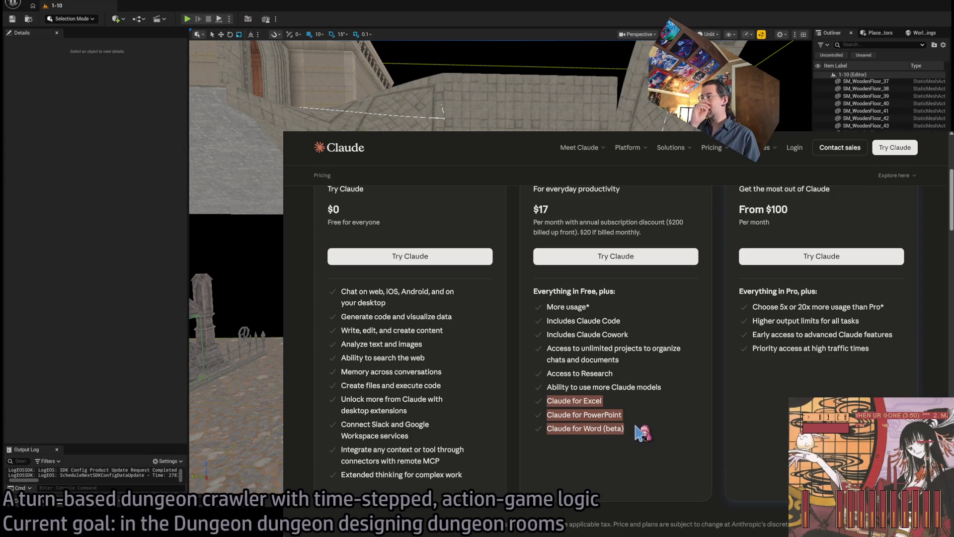
Highlight the Max plan name, price, 5x or 20x usage and Priority access lines, then zoom in.
scroll(646, 437, up, 2)
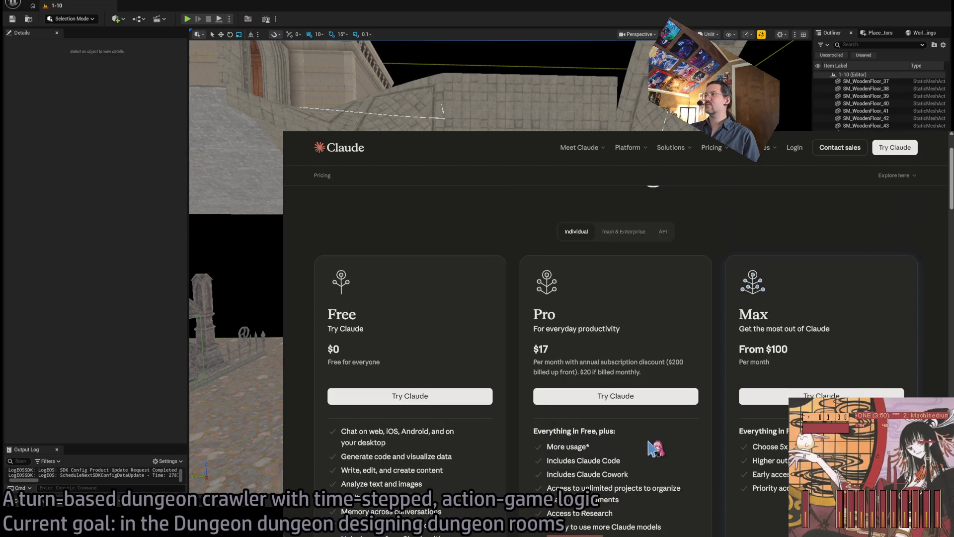
mouse_move(819, 284)
mouse_down()
mouse_move(744, 192)
mouse_move(789, 280)
mouse_up()
click(800, 292)
click(797, 354)
drag(779, 376, 758, 376)
triple_click(758, 376)
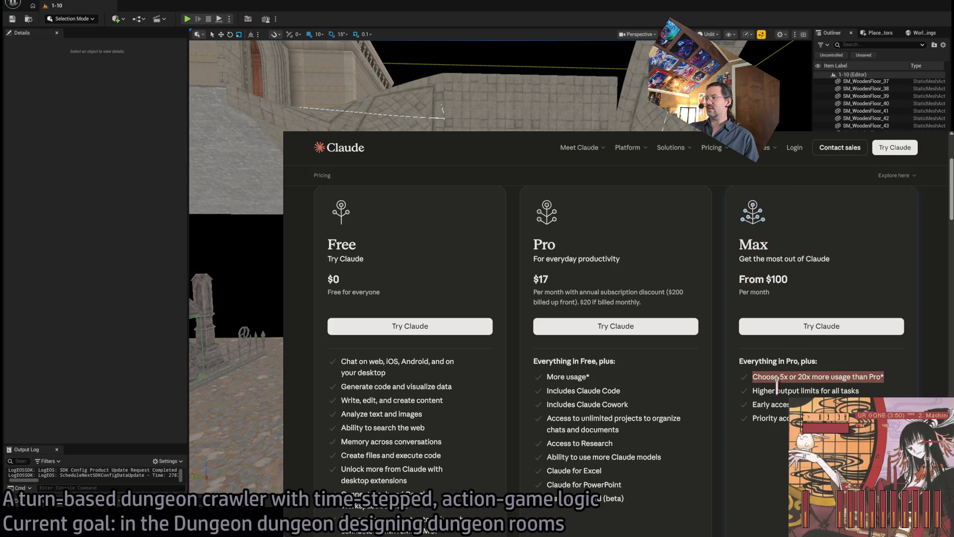
triple_click(769, 376)
click(767, 376)
drag(767, 377, 881, 376)
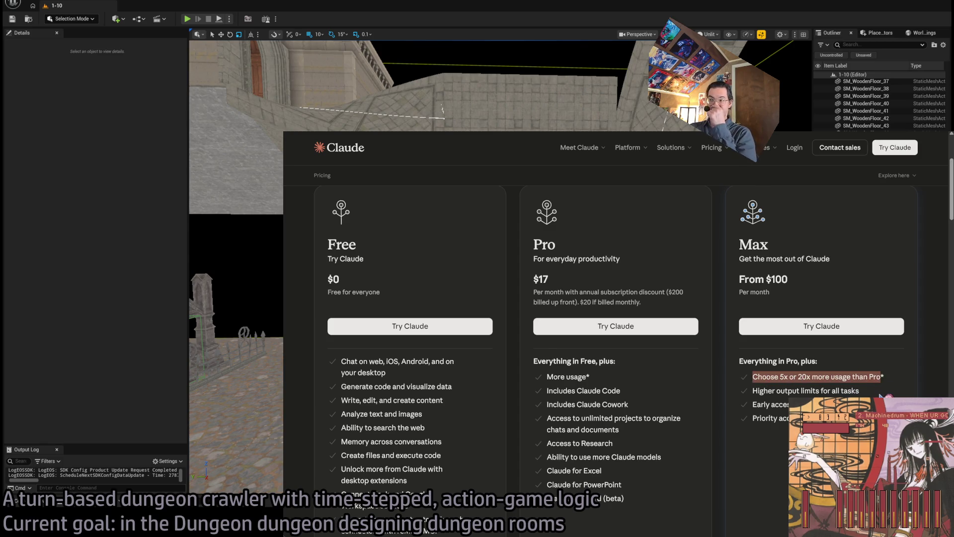
click(880, 377)
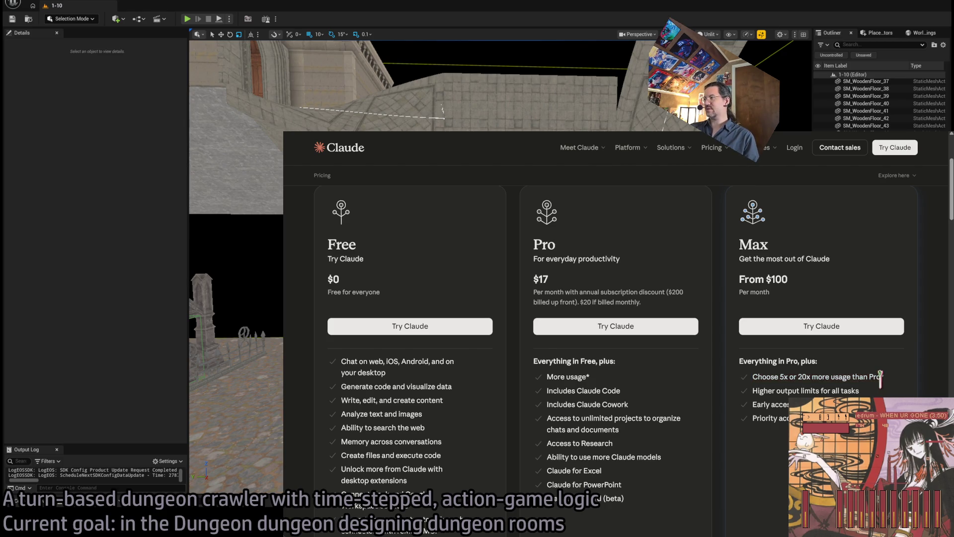
mouse_move(889, 377)
mouse_down()
mouse_move(755, 391)
mouse_move(865, 393)
mouse_up()
click(867, 394)
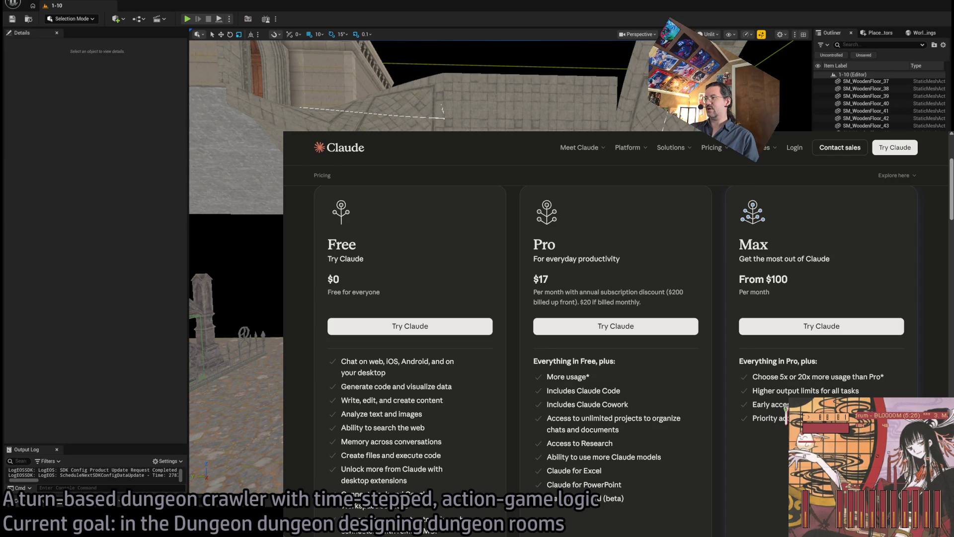
triple_click(819, 418)
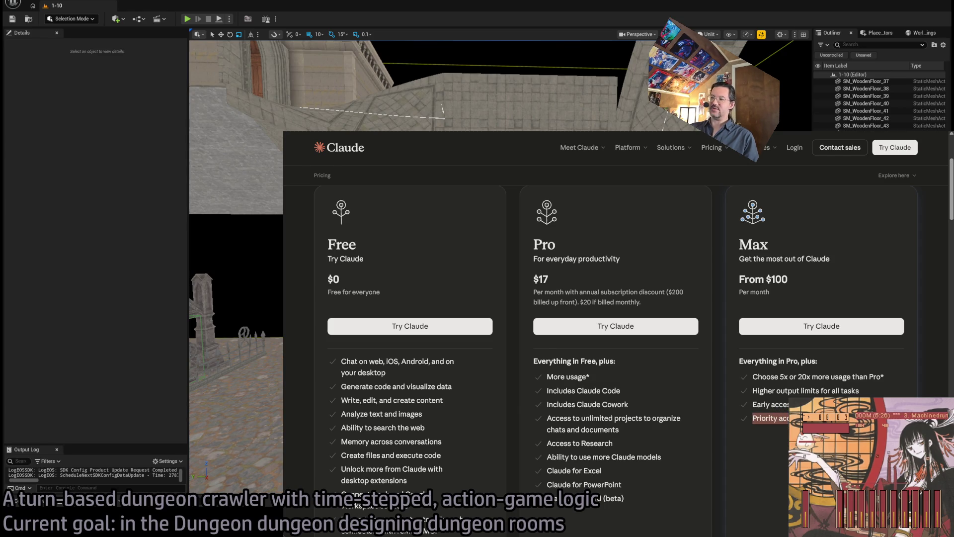
scroll(778, 349, down, 2)
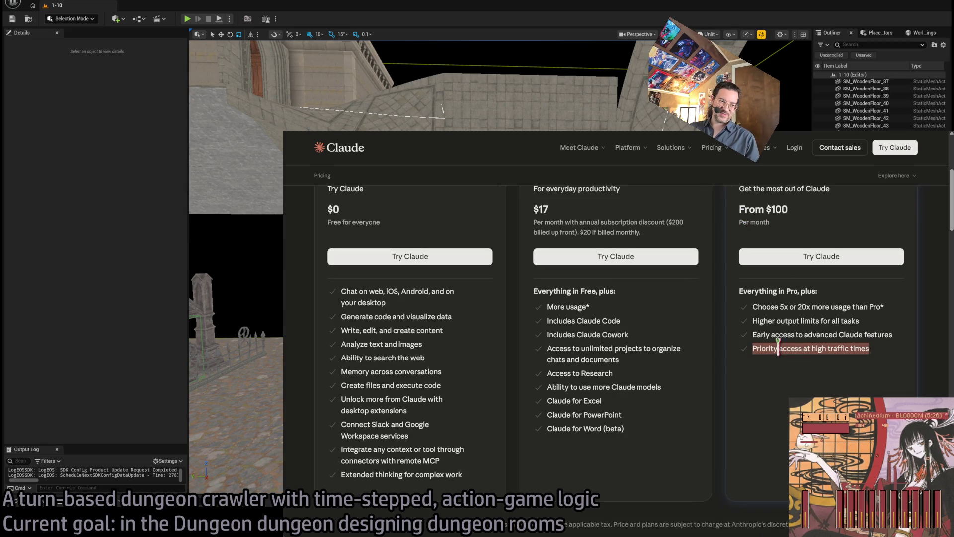
key(ctrl+plus)
key(ctrl+plus)
key(ctrl+plus)
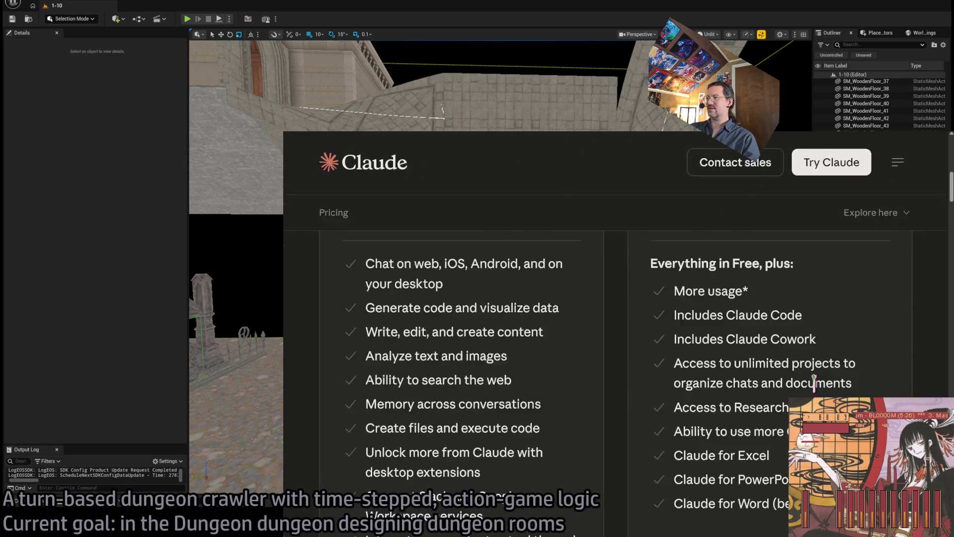
Zoom in one more step, re-highlight Priority access, and highlight the Pro plan name and price.
key(ctrl+plus)
scroll(738, 362, down, 10)
triple_click(437, 357)
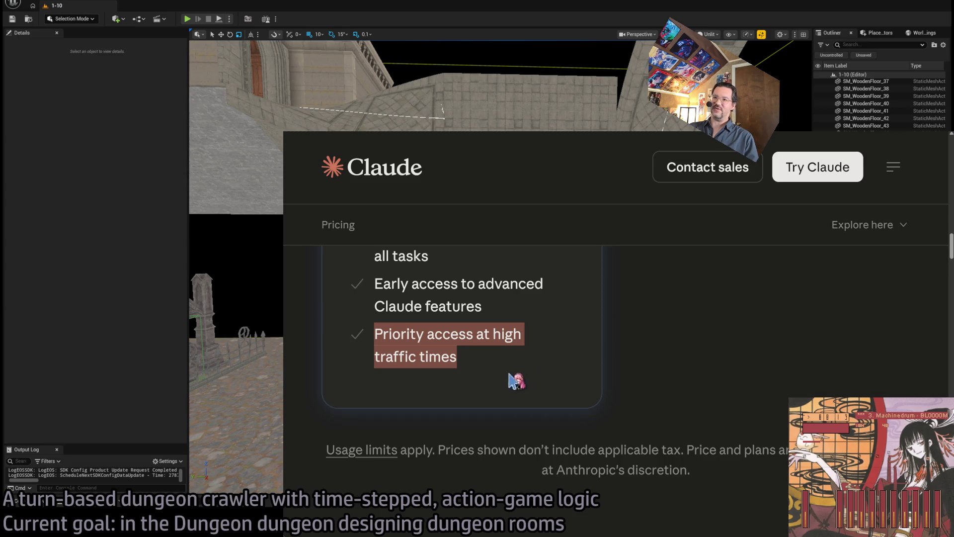
triple_click(400, 332)
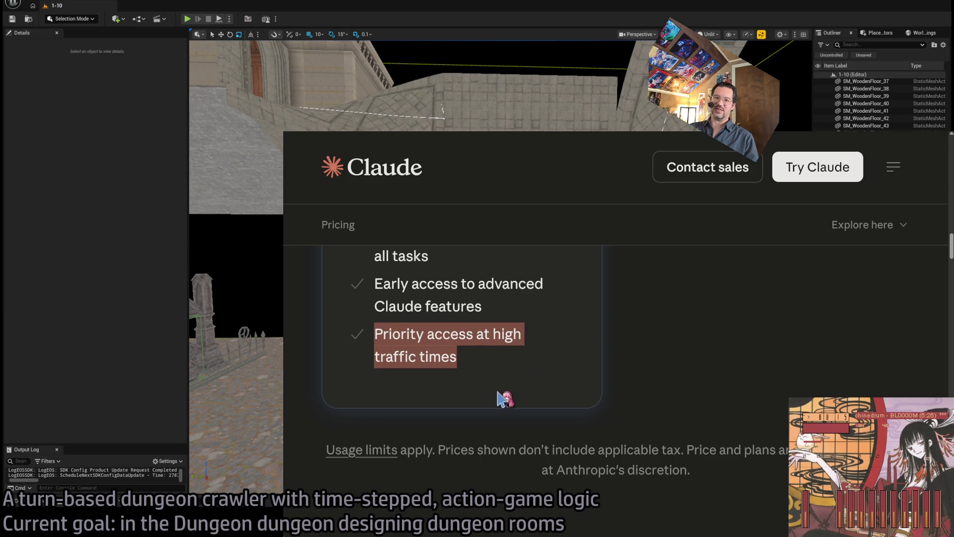
scroll(711, 416, up, 10)
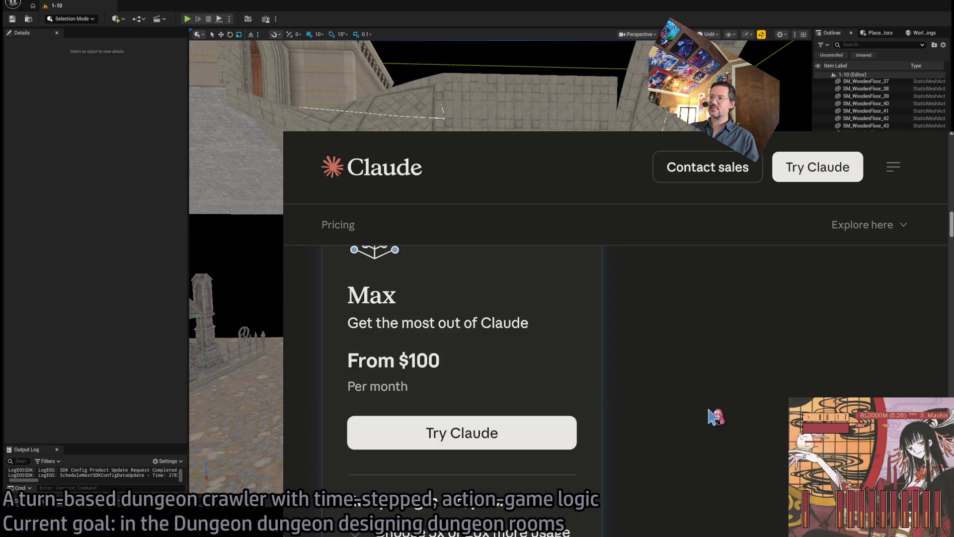
scroll(716, 416, up, 8)
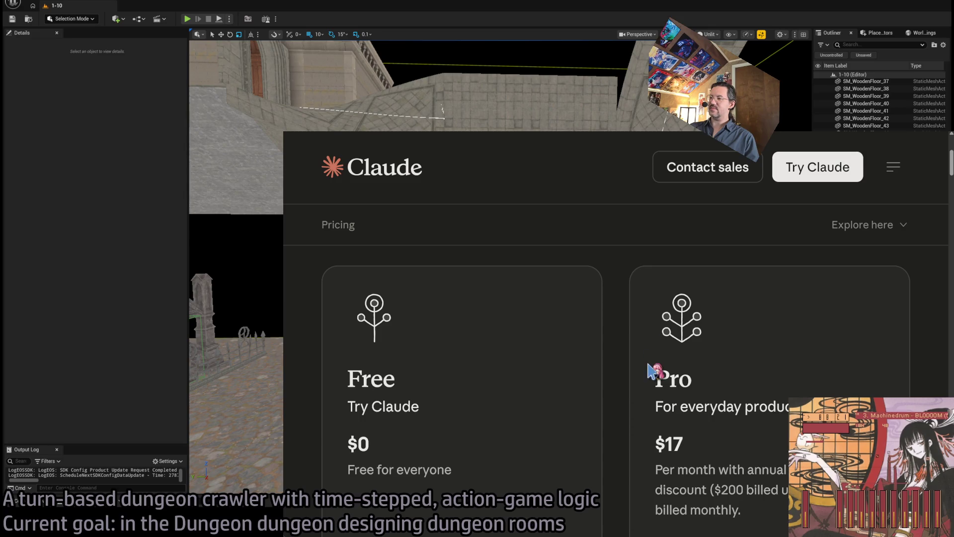
drag(649, 370, 805, 492)
scroll(616, 387, down, 5)
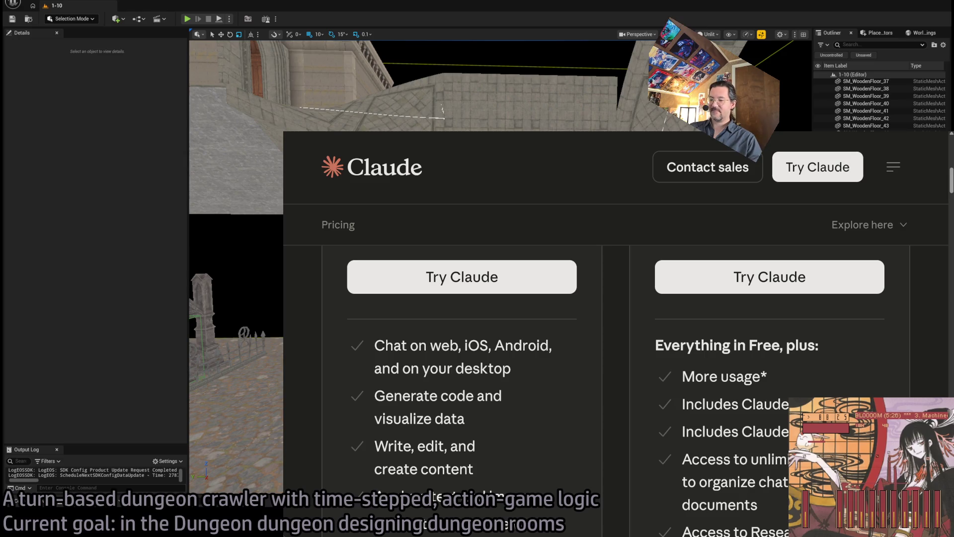
Reset the page zoom with Ctrl+0, scroll up to the plan headers, and return to Unreal.
key(ctrl+0)
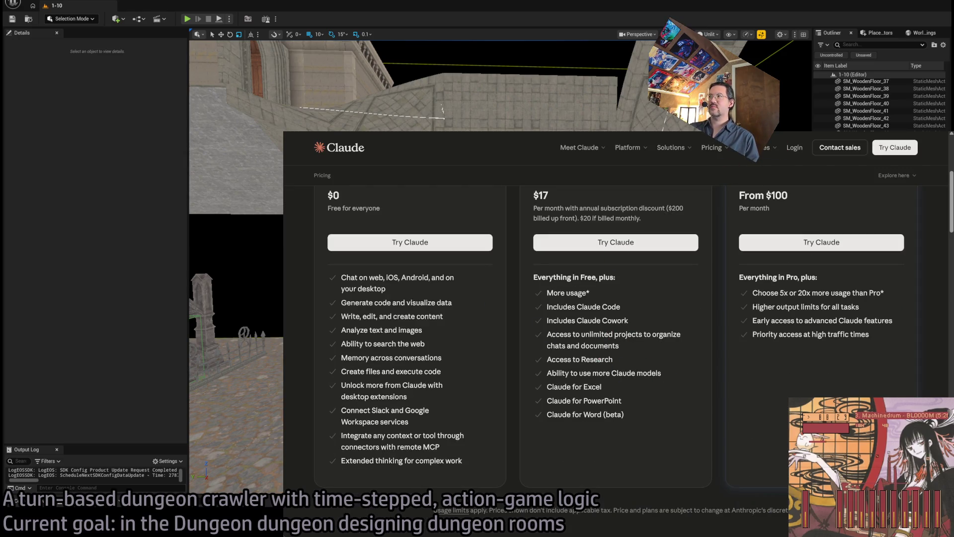
scroll(591, 333, up, 3)
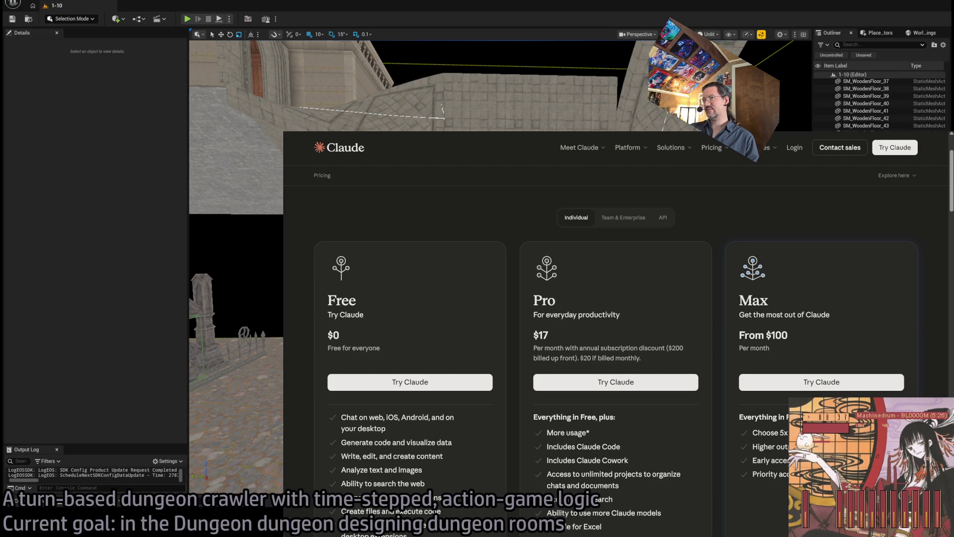
scroll(616, 333, up, 2)
key(alt+Tab)
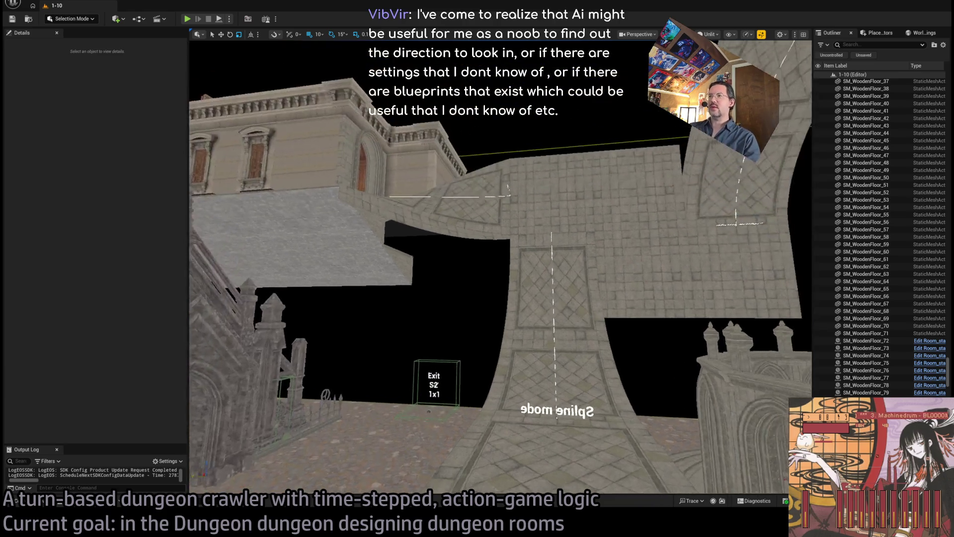
Fly forward with W through the wooden doorway to the stone archway beside the balustraded balcony.
key(w)
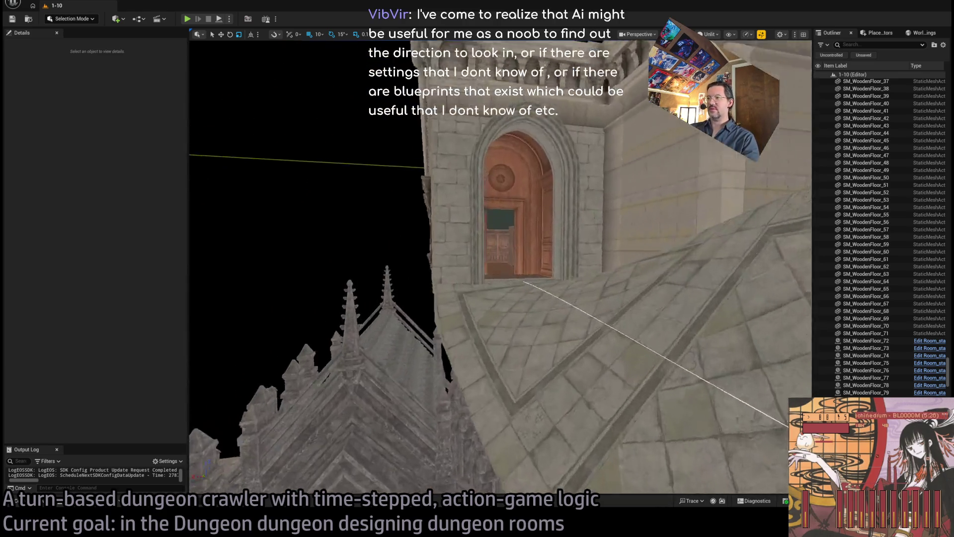
key(w)
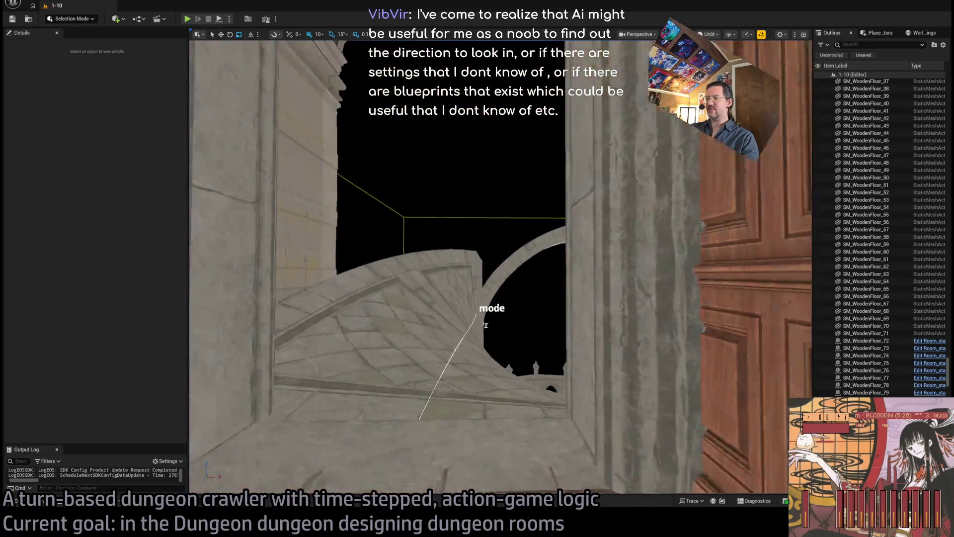
key(w)
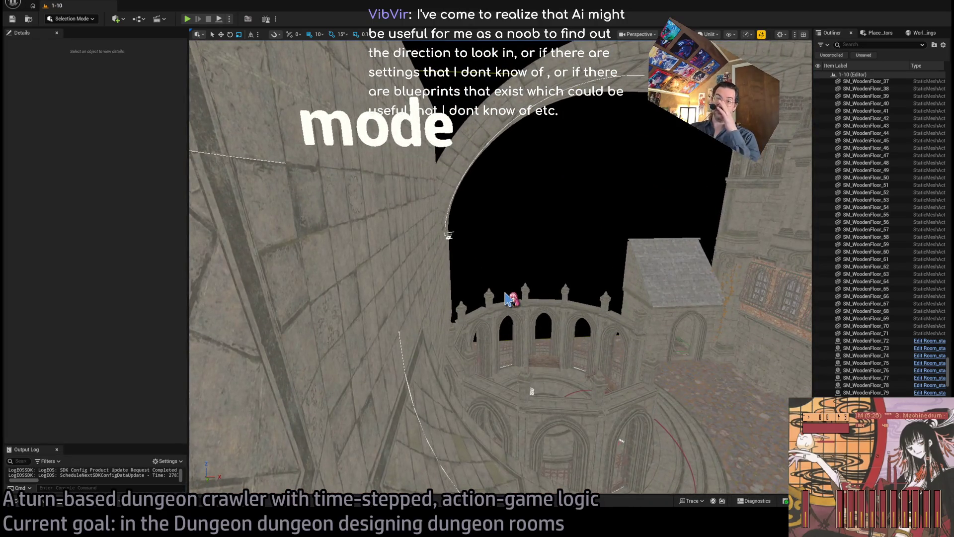
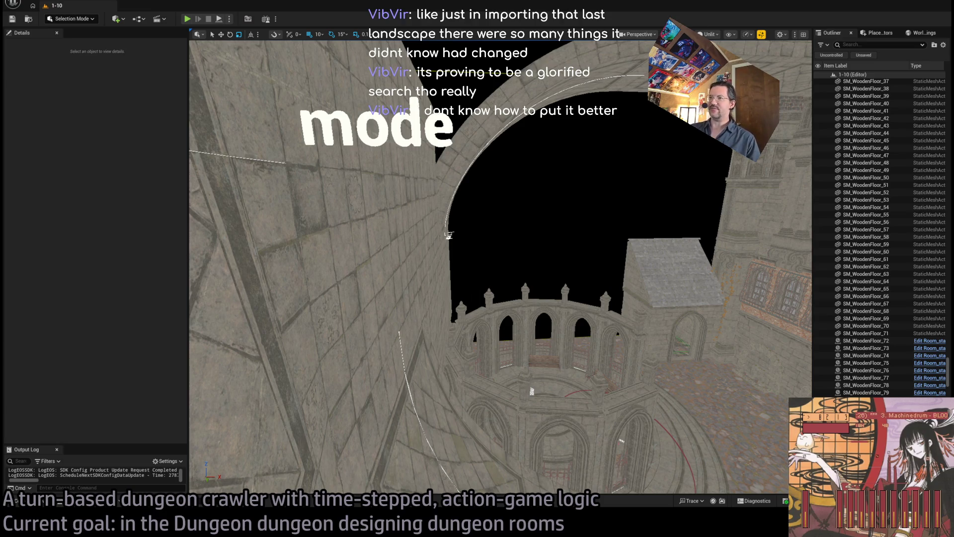
Move the level view from the tiled floor to the tower door, courtyard doorway and a low angle on the building wall.
drag(448, 236, 244, 331)
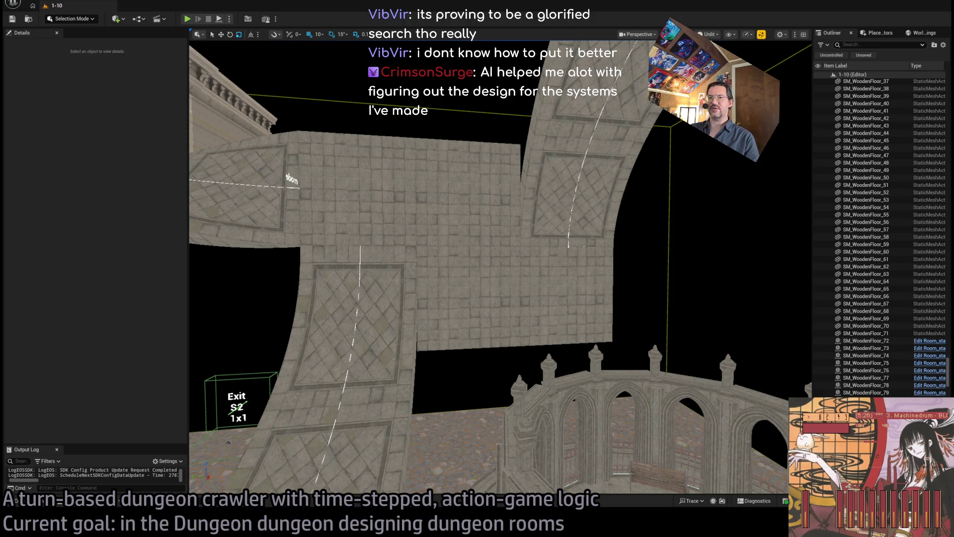
mouse_move(479, 443)
mouse_down()
mouse_move(447, 435)
mouse_move(479, 442)
mouse_move(479, 395)
mouse_move(510, 385)
mouse_move(373, 378)
mouse_up()
drag(461, 310, 460, 311)
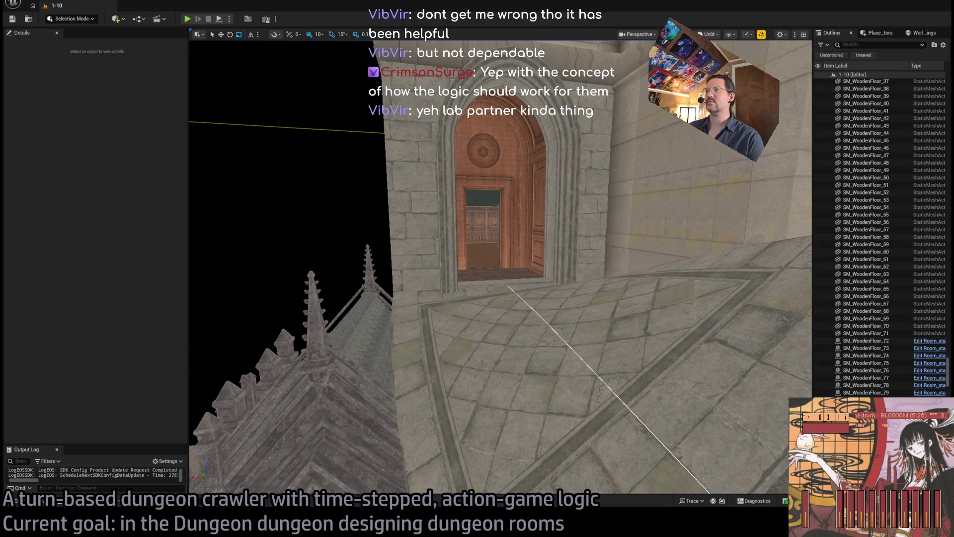
scroll(500, 267, down, 10)
drag(499, 299, 248, 363)
drag(662, 258, 662, 258)
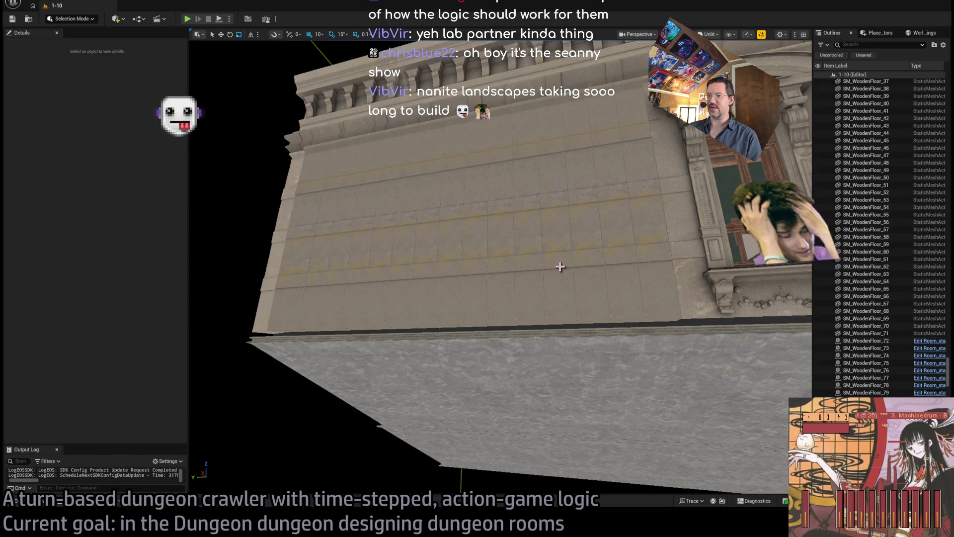
Browse the Content Browser's Base_classes folder, return to Content, and close the browser.
click(20, 500)
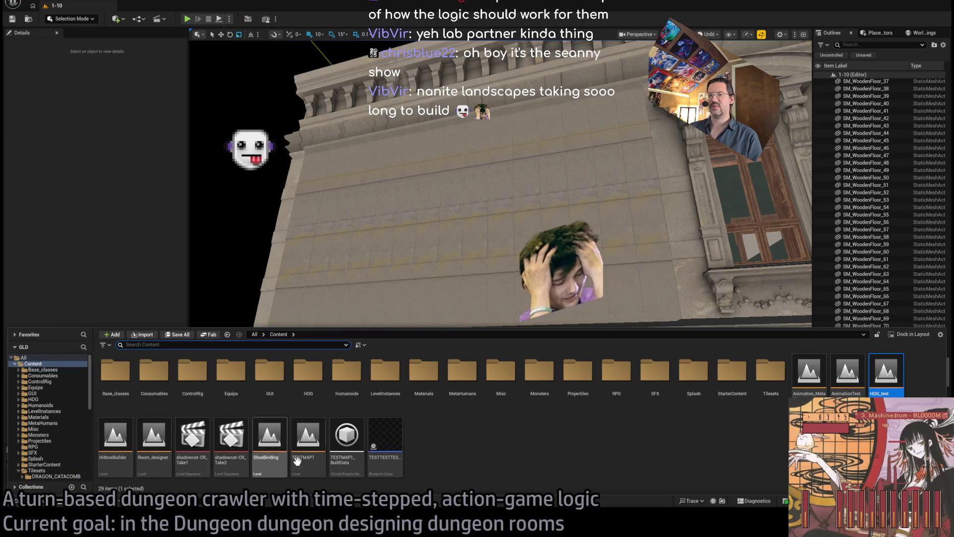
click(43, 376)
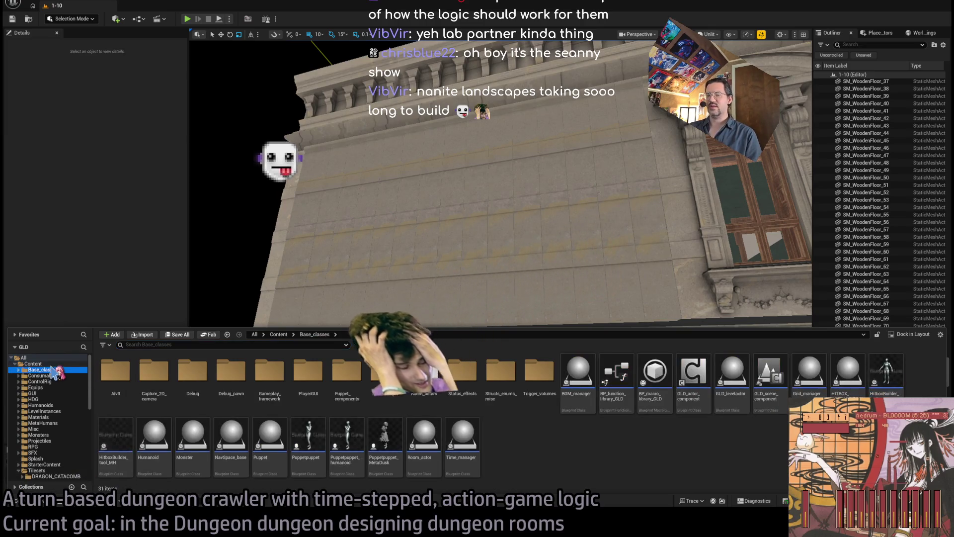
click(32, 364)
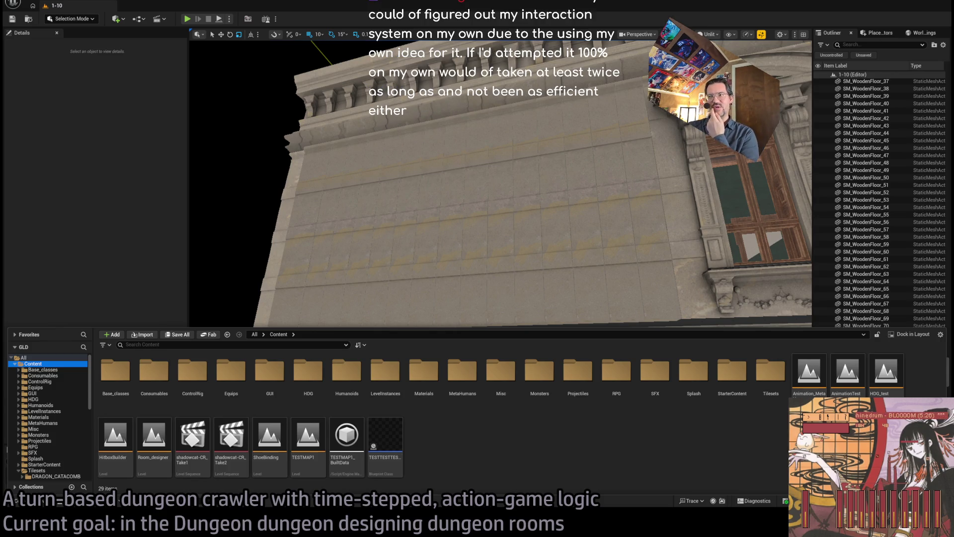
click(554, 215)
Open the static mesh of the SM_DinnerRoom_OutWindow2 window with Ctrl+E and orbit its preview.
click(572, 239)
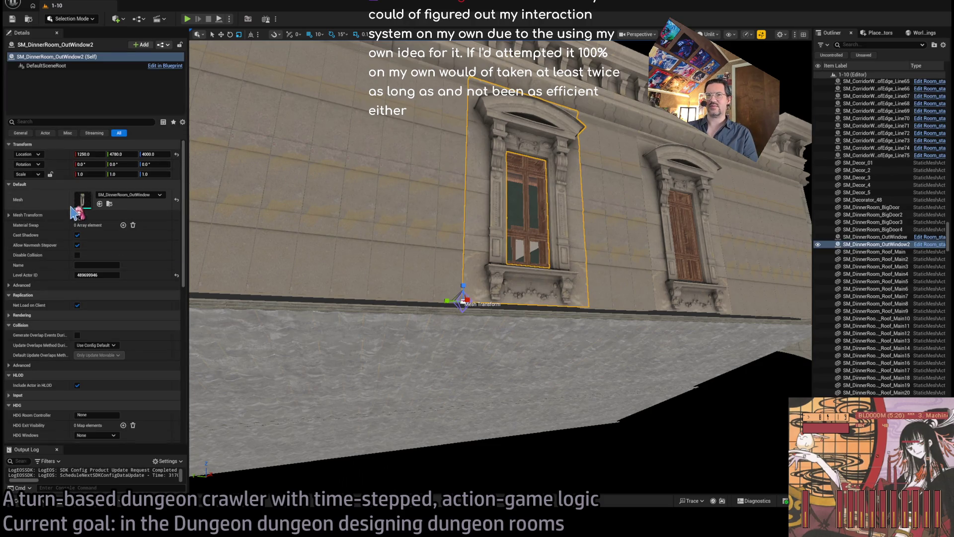
key(ctrl+e)
mouse_move(264, 228)
mouse_down()
mouse_move(164, 236)
mouse_move(389, 222)
mouse_up()
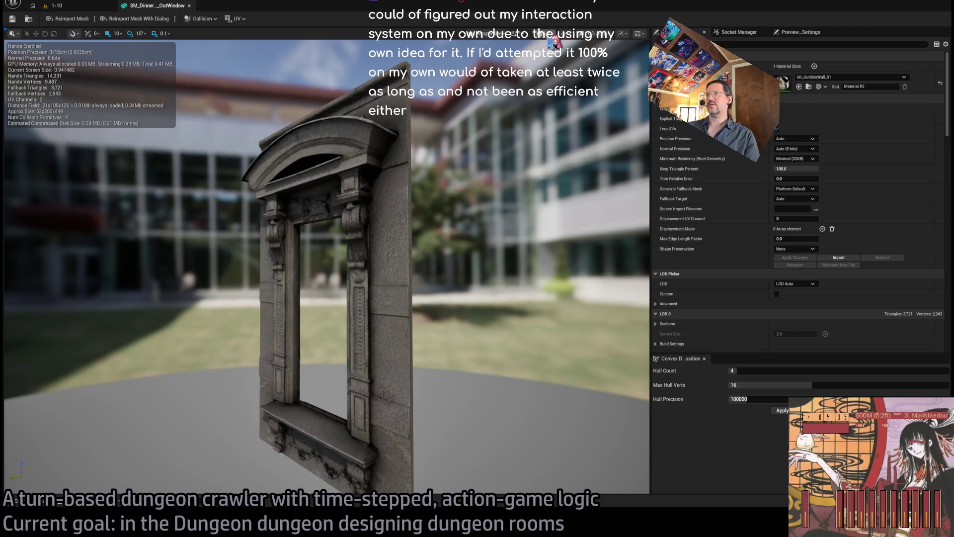
key(alt+2)
scroll(484, 145, up, 5)
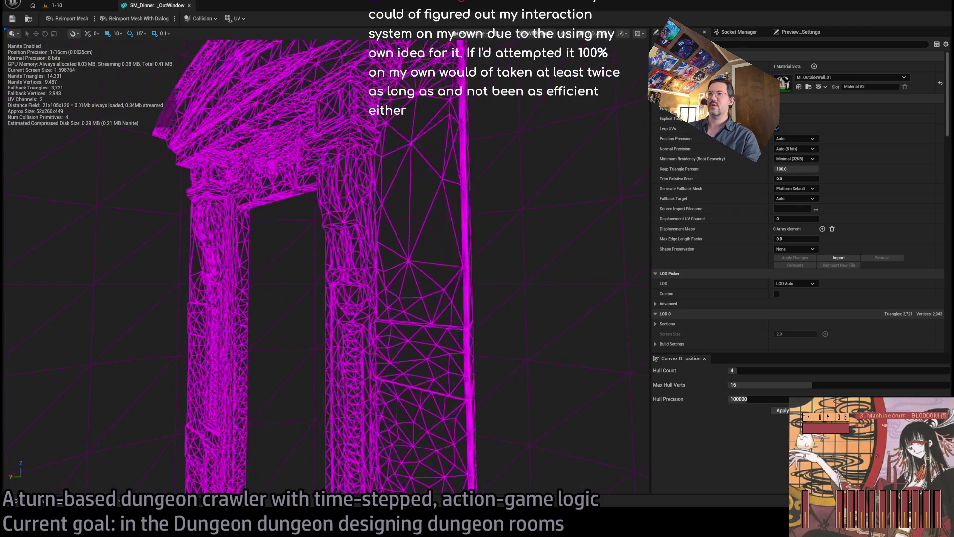
scroll(450, 154, up, 3)
mouse_move(450, 154)
mouse_down()
mouse_move(437, 149)
mouse_move(450, 154)
mouse_up()
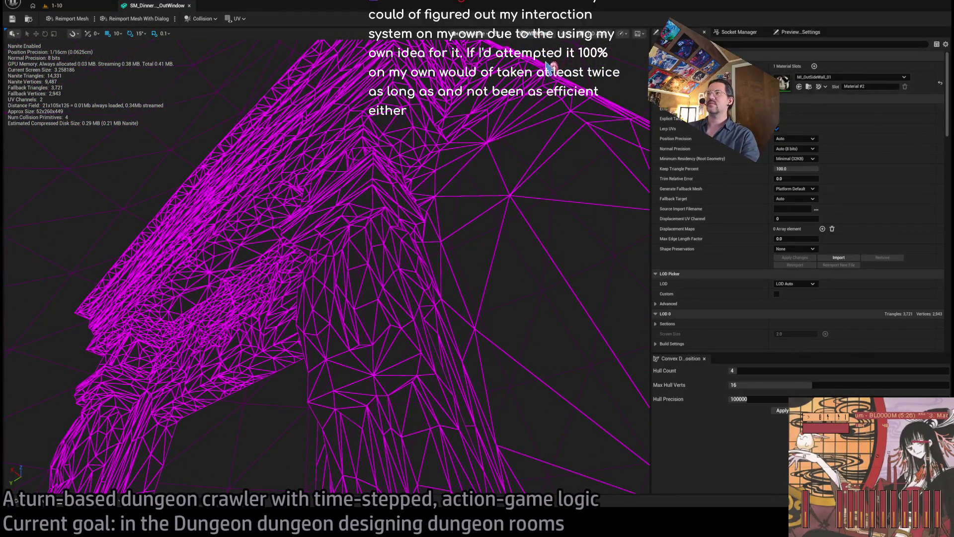
key(alt+4)
key(f)
mouse_move(318, 249)
mouse_down()
mouse_move(288, 266)
mouse_move(283, 293)
mouse_move(286, 279)
mouse_up()
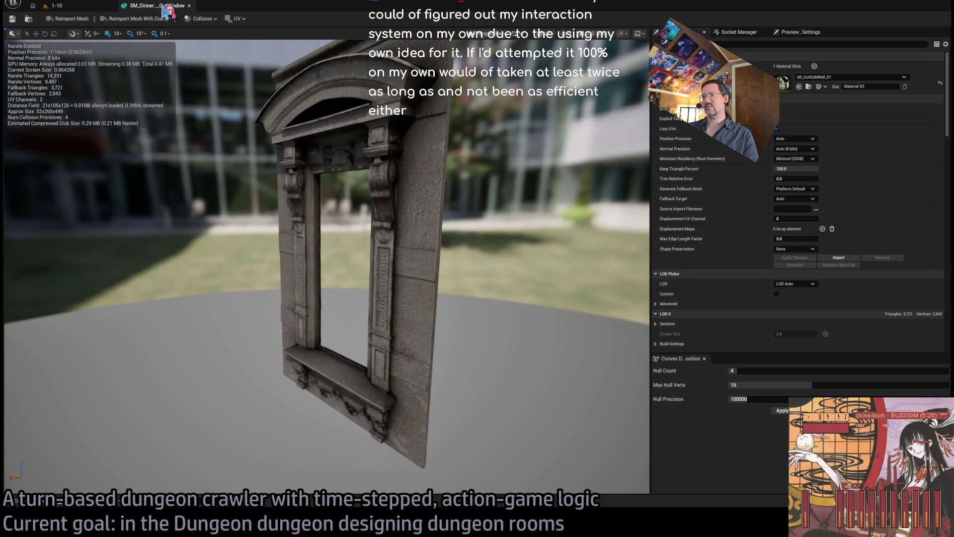
drag(318, 248, 298, 255)
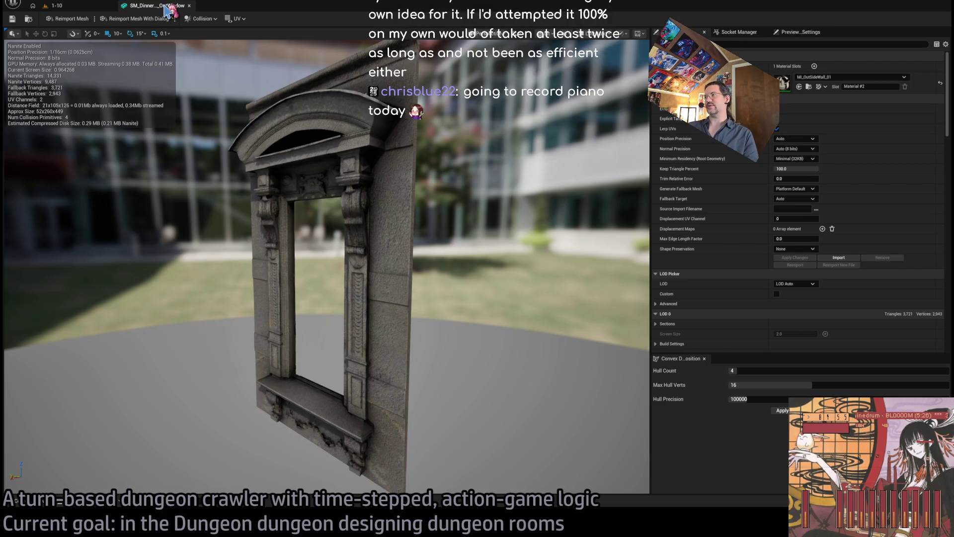
click(189, 5)
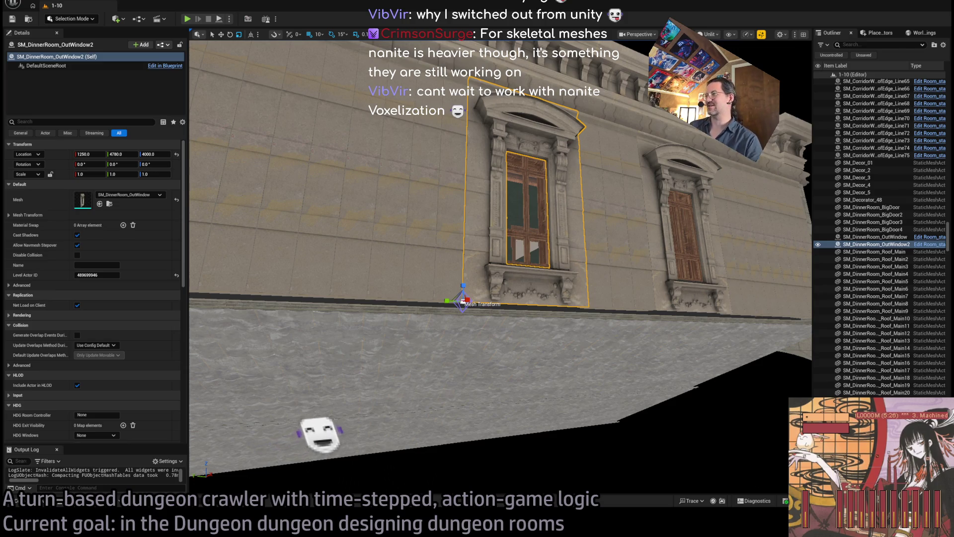
Turn and zoom the viewport to the neighbouring arch, then fly forward onto the curved stone floor.
mouse_move(447, 249)
mouse_down()
mouse_move(533, 324)
mouse_move(525, 243)
mouse_up()
scroll(626, 259, down, 10)
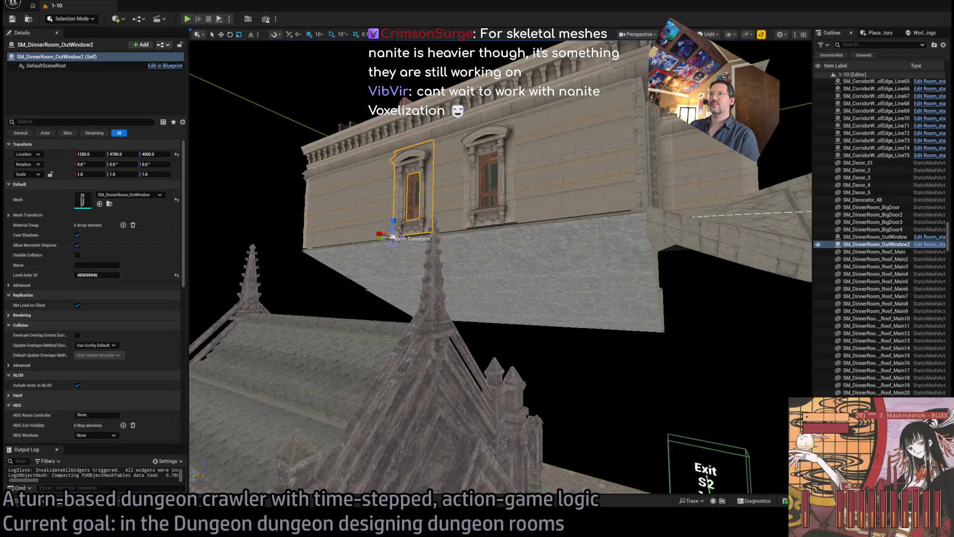
key(w)
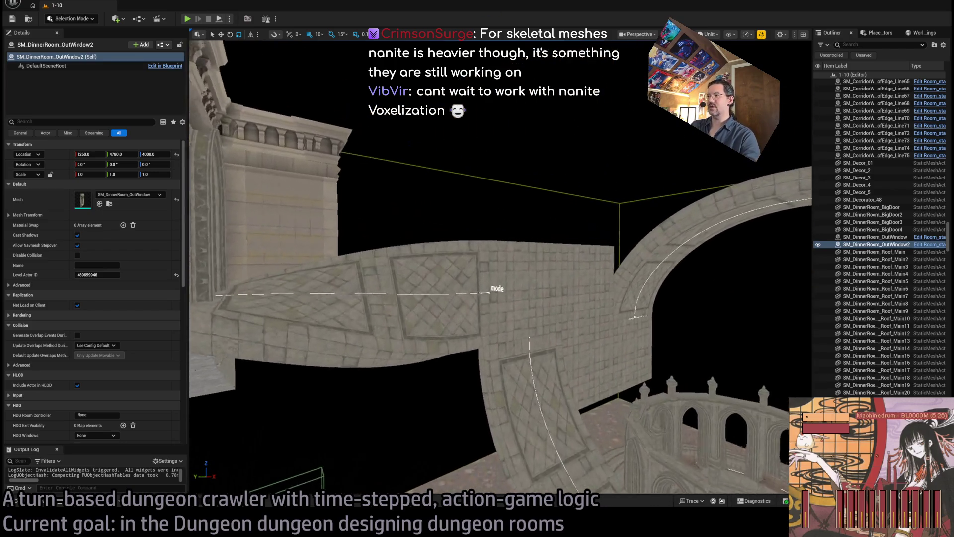
key(w)
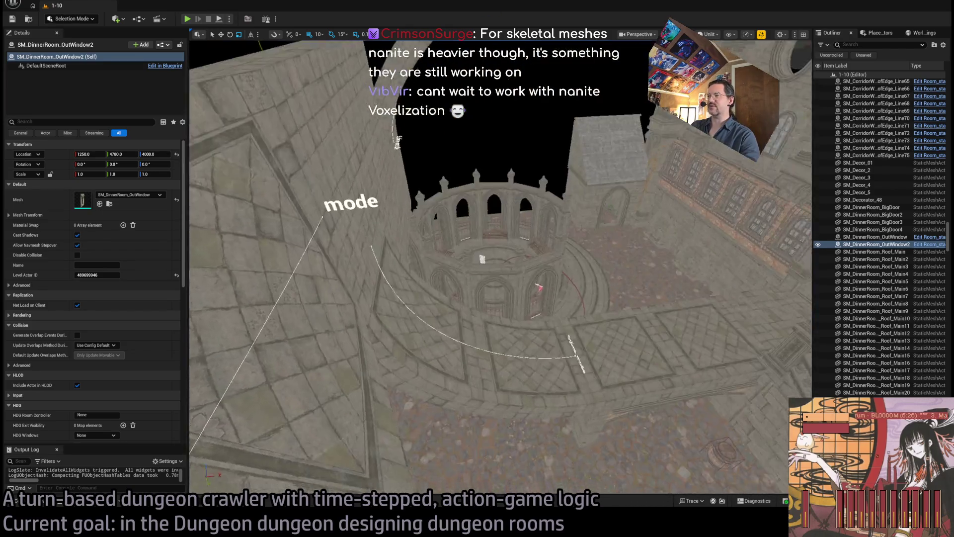
key(w)
key(w)
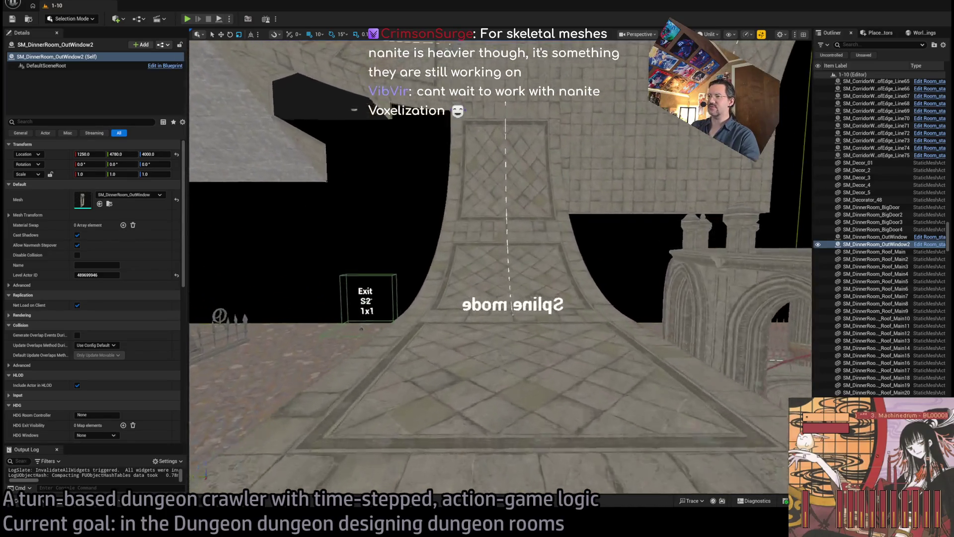
key(w)
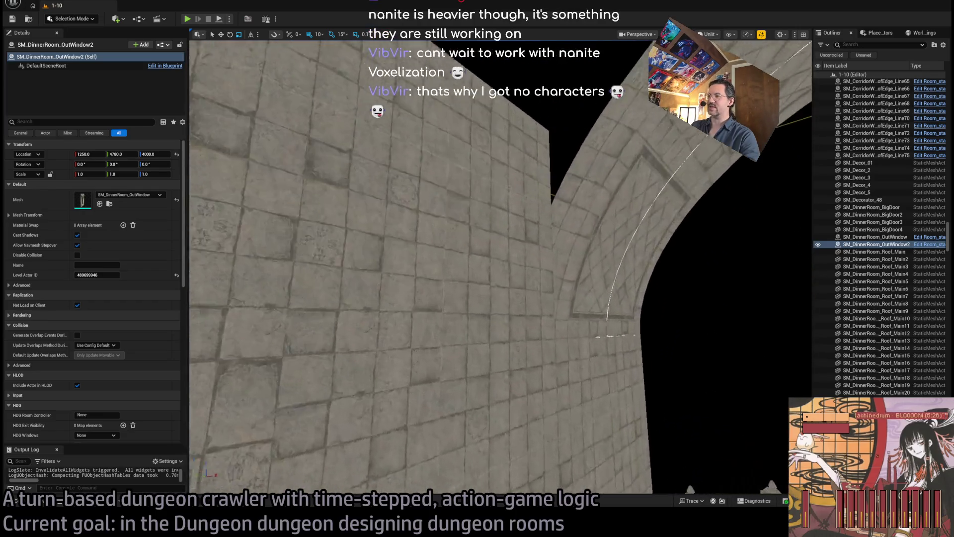
key(w)
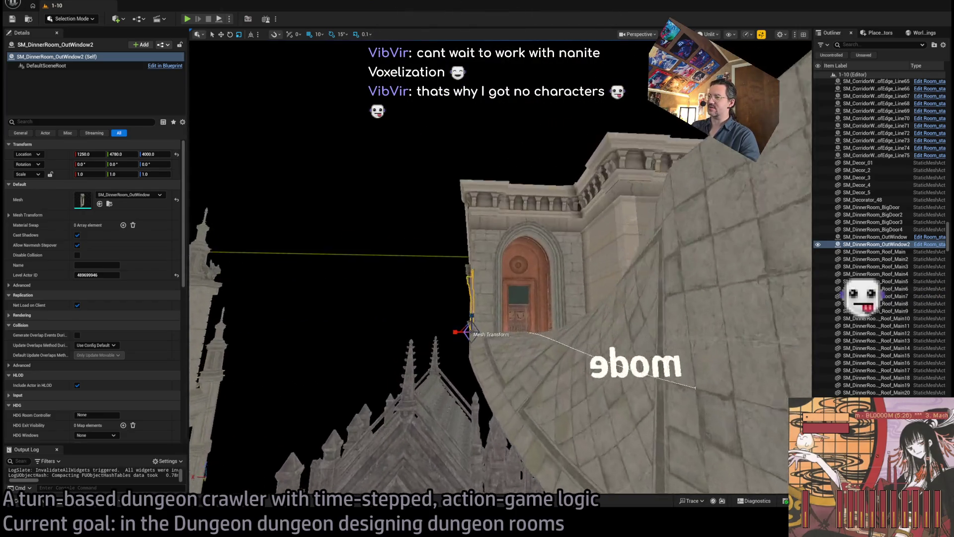
key(w)
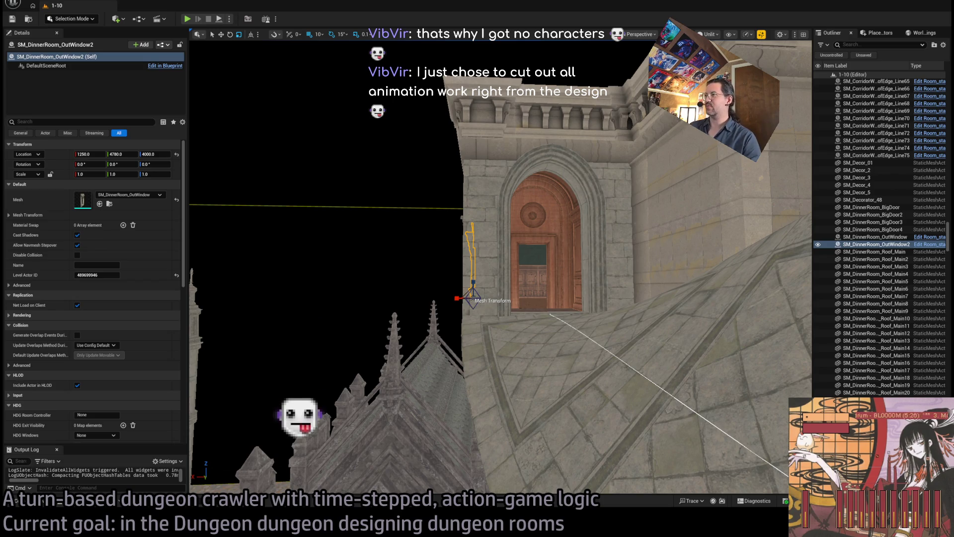
mouse_move(497, 248)
mouse_down()
mouse_move(437, 263)
mouse_move(455, 240)
mouse_up()
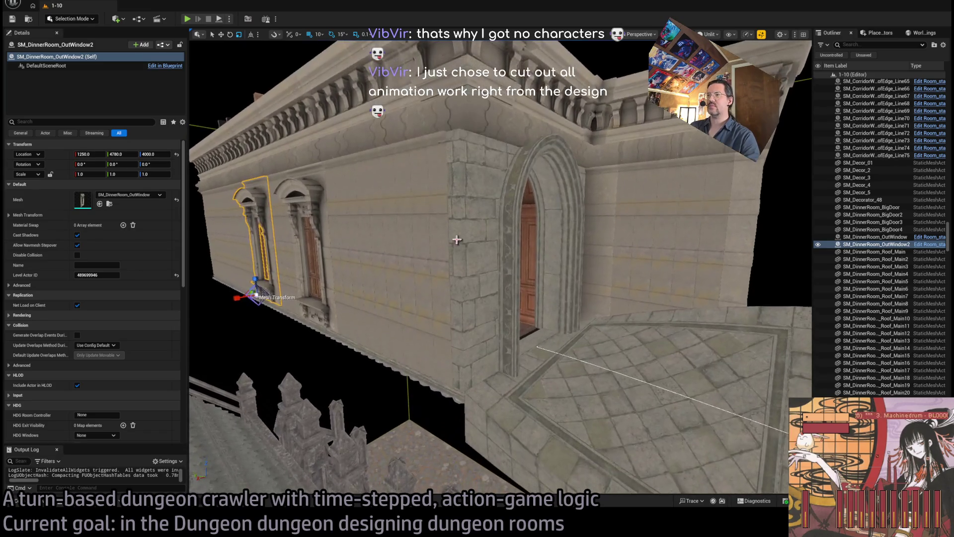
Select and focus the GHE_Archway_gray2 archway, look around its wall, then open the Content Drawer.
click(455, 240)
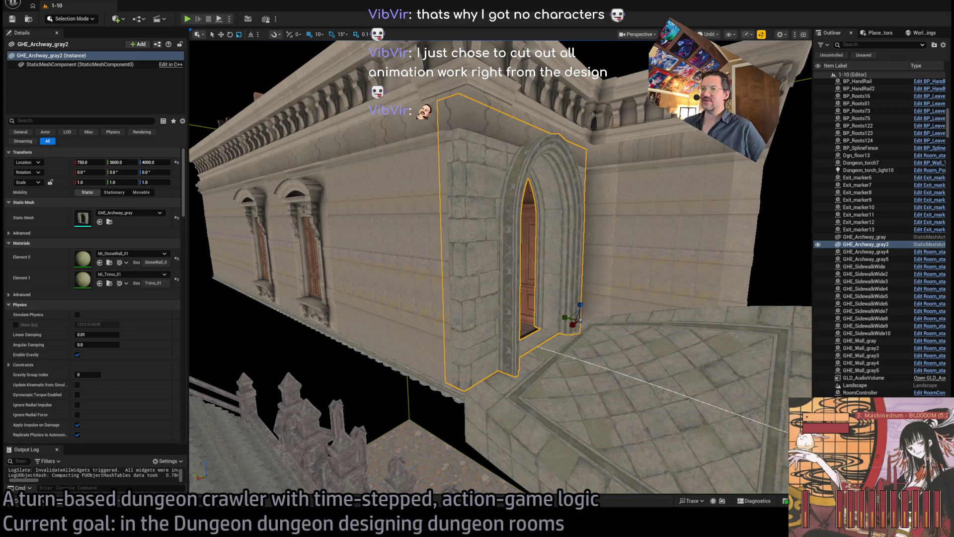
key(f)
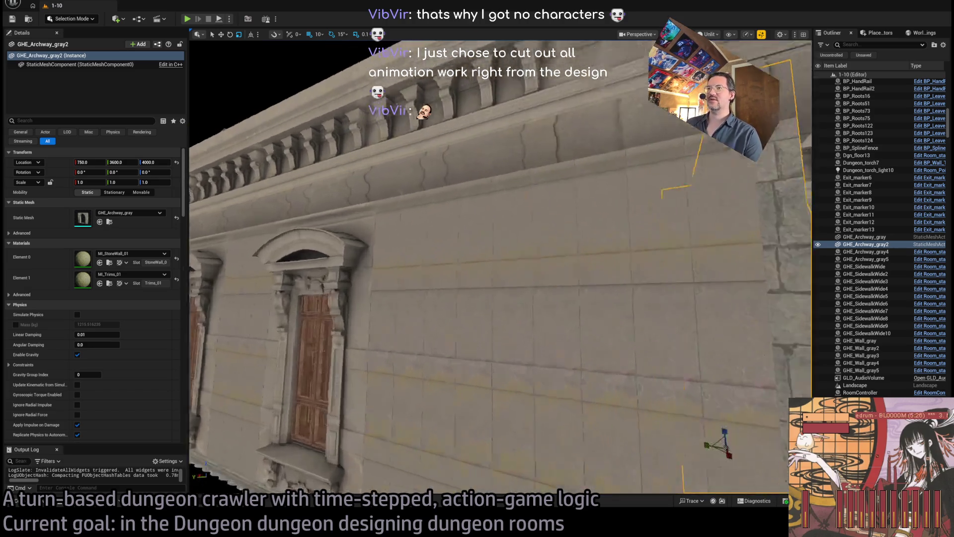
drag(590, 402, 537, 378)
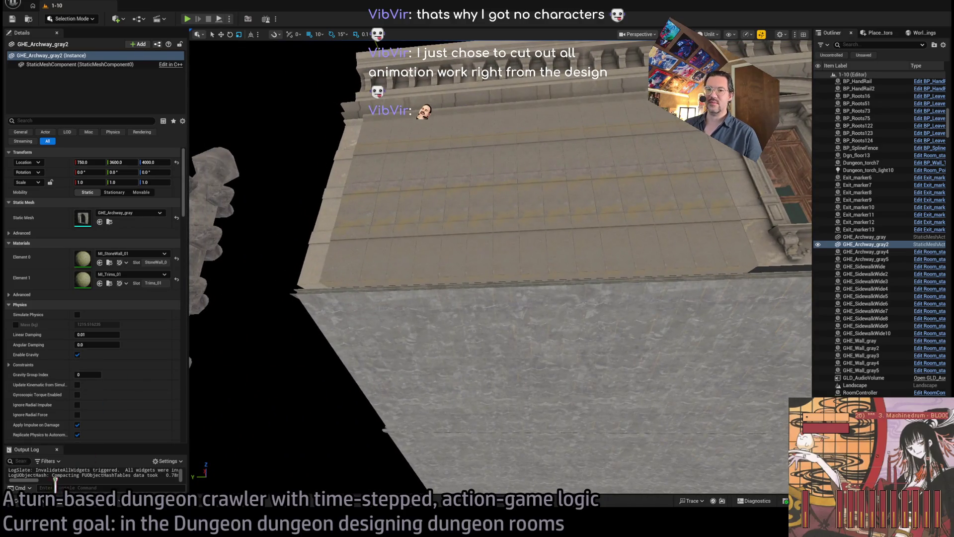
click(40, 501)
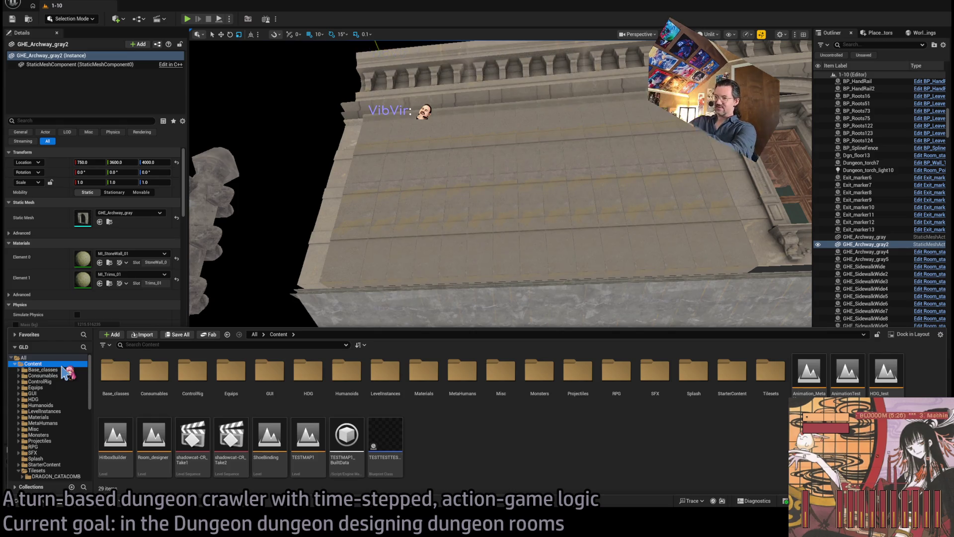
Reframe the view on the archway, browse the Base_classes folder, and bring up level 1-17.
drag(433, 260, 432, 260)
drag(264, 404, 264, 405)
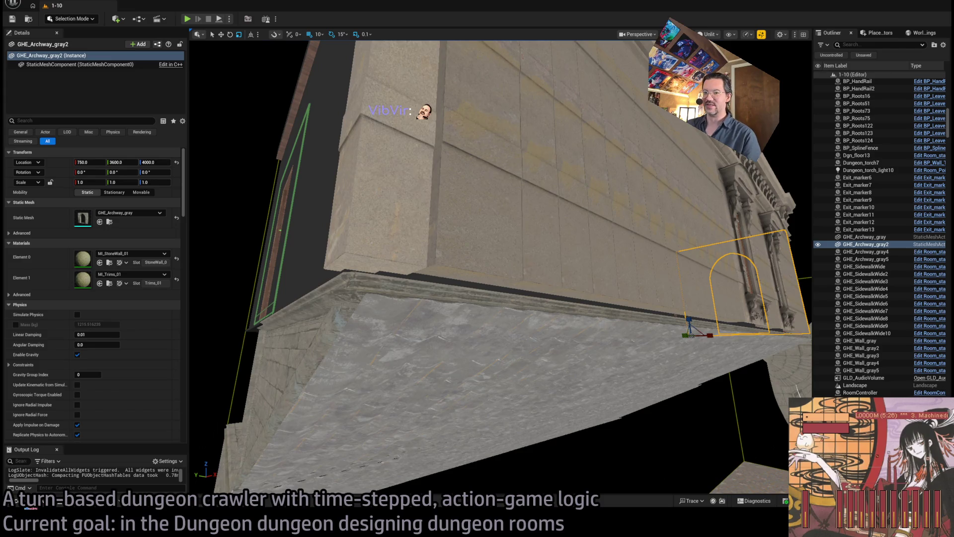
click(27, 501)
click(56, 371)
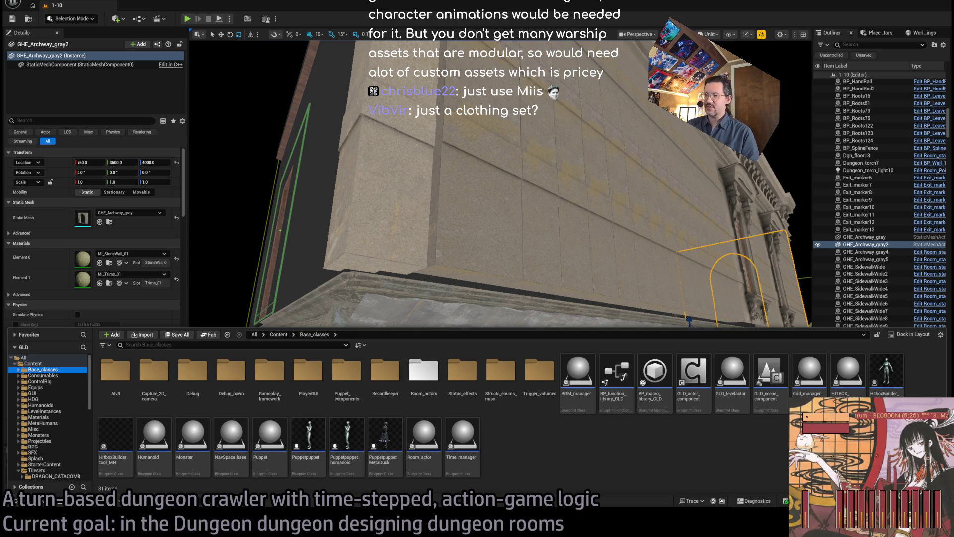
drag(314, 183, 314, 183)
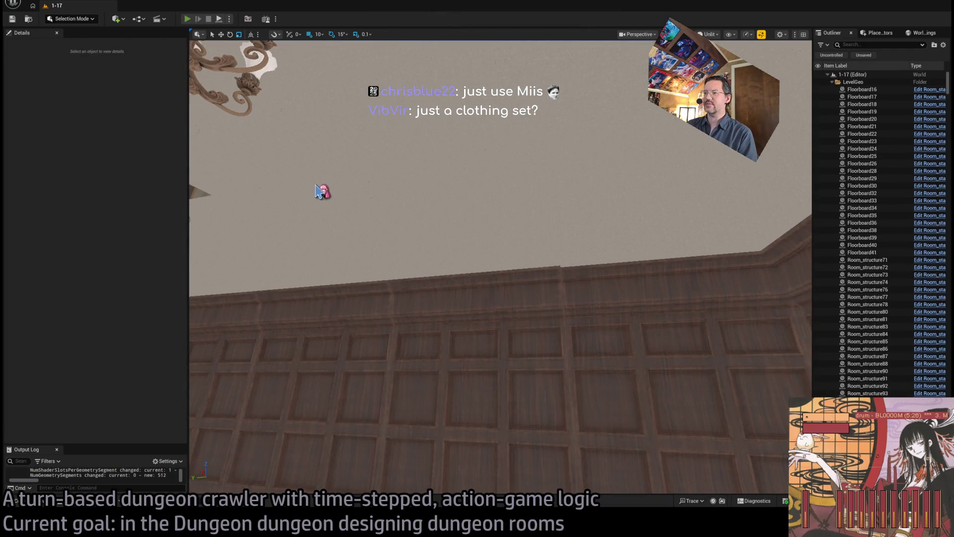
Start level 1-17 in Play in Editor with Alt+P, then zoom in and angle the game camera.
key(alt+p)
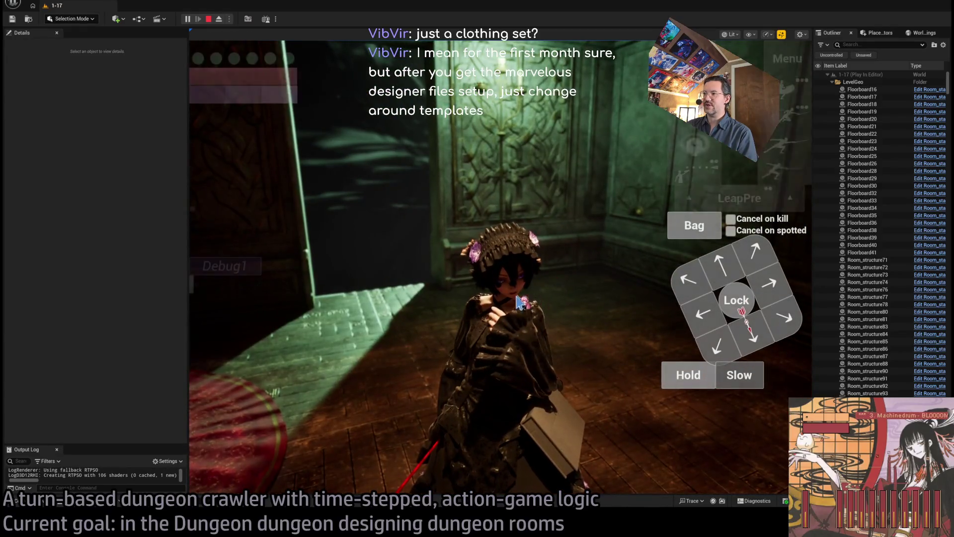
click(525, 304)
scroll(537, 293, up, 5)
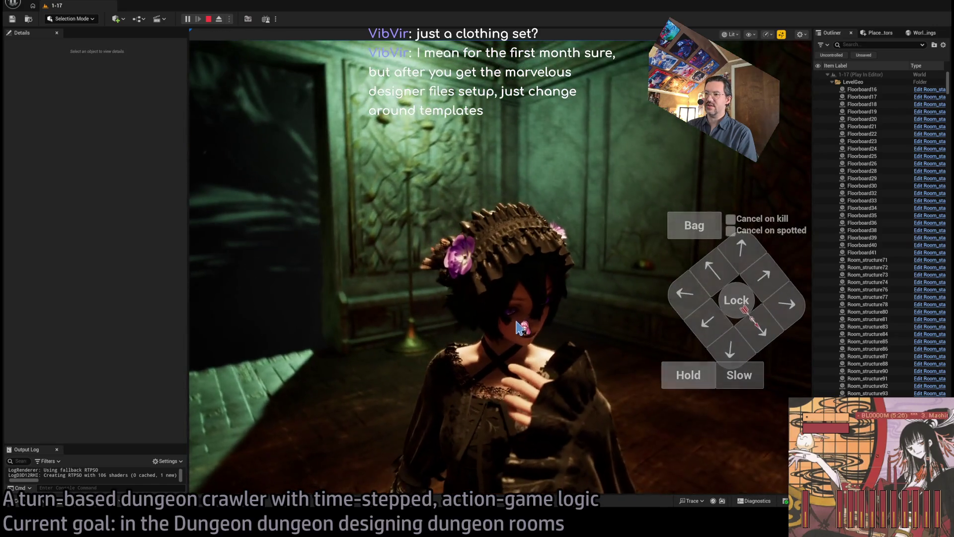
click(432, 323)
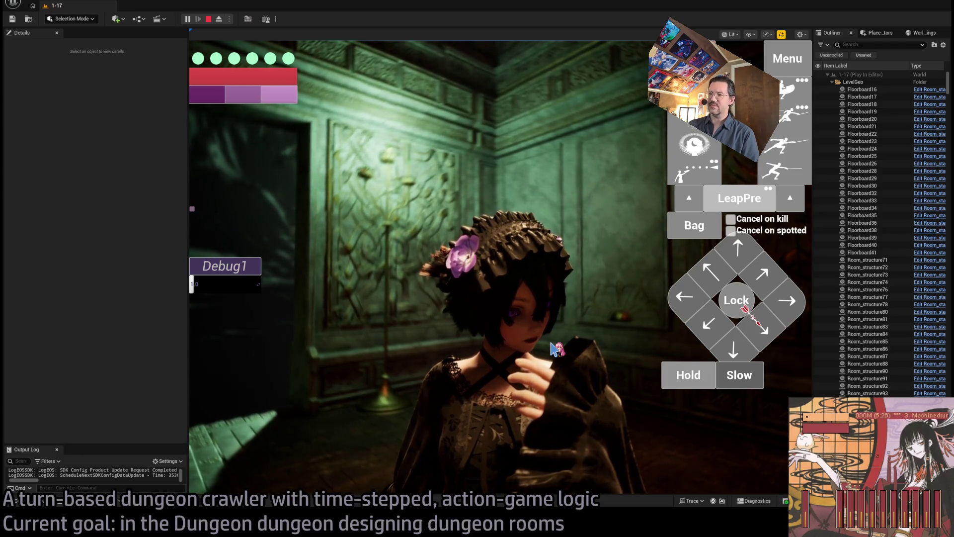
Run the character's queued attack turn with Go!, then swing the camera to a high top-down angle.
click(555, 349)
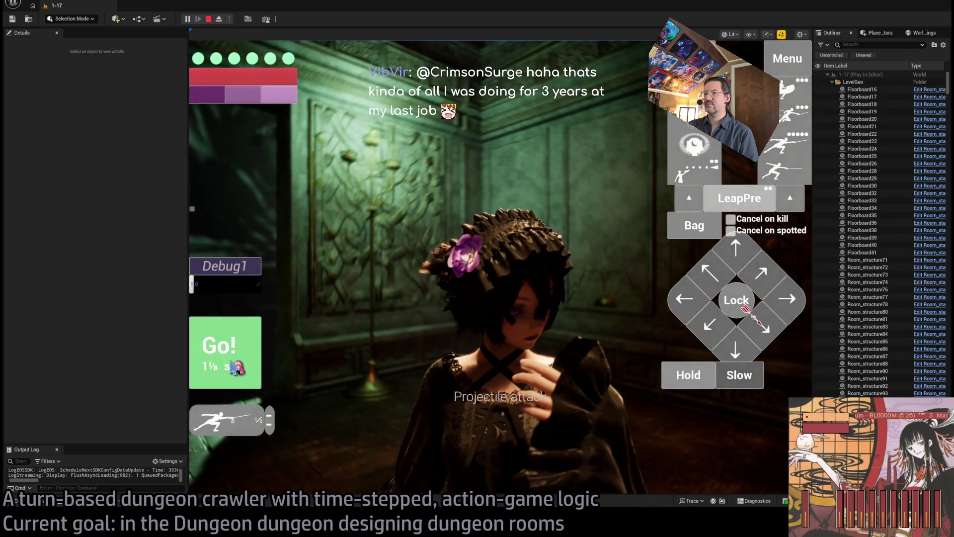
click(232, 366)
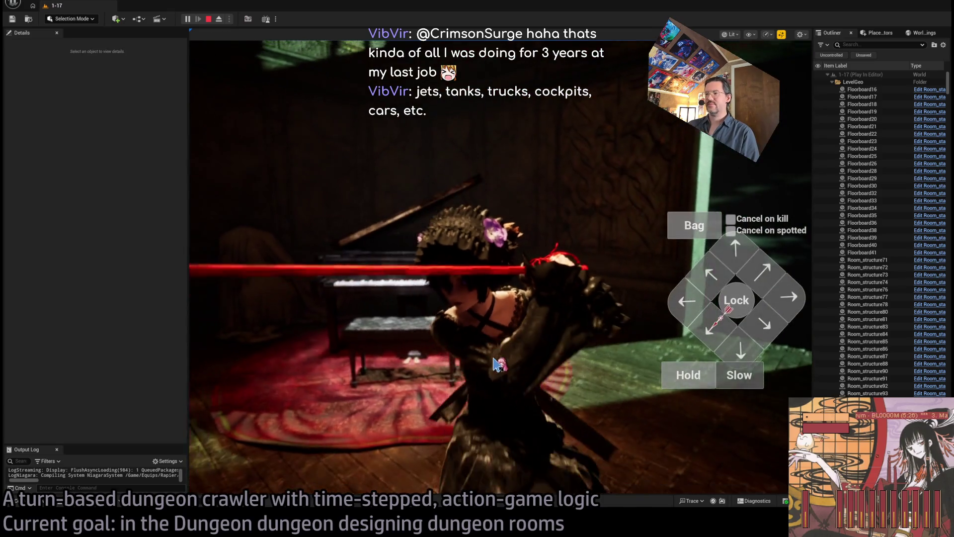
click(502, 363)
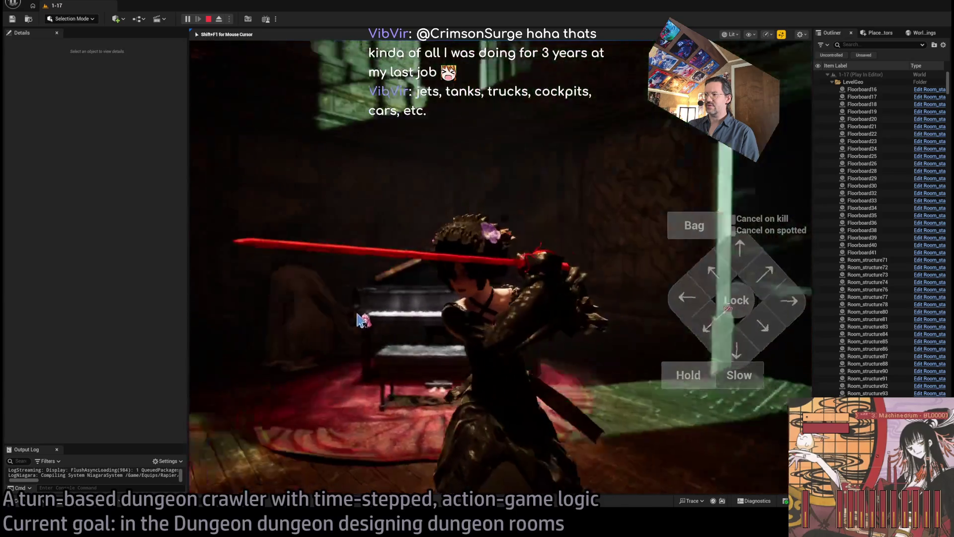
click(490, 326)
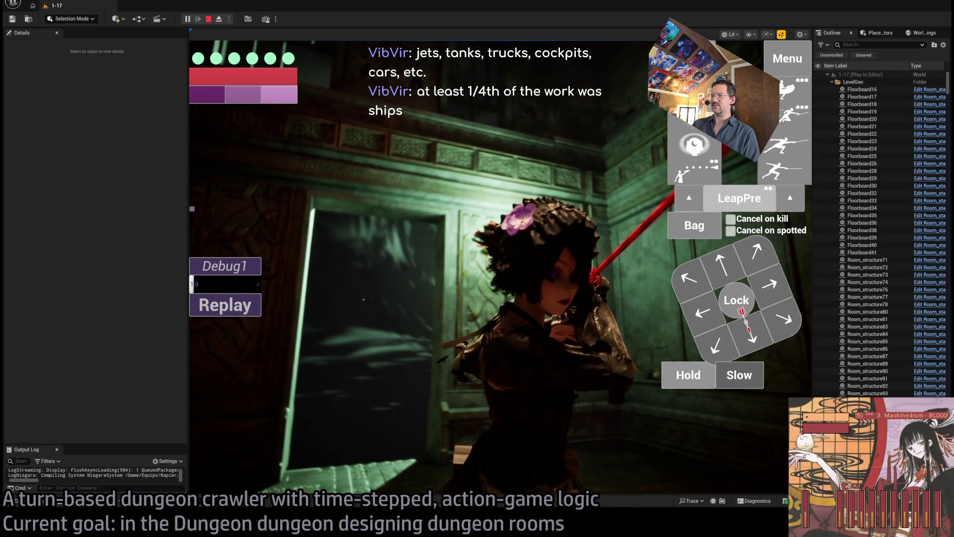
Trigger another attack and rotate the game camera, then switch over to Rider.
click(456, 442)
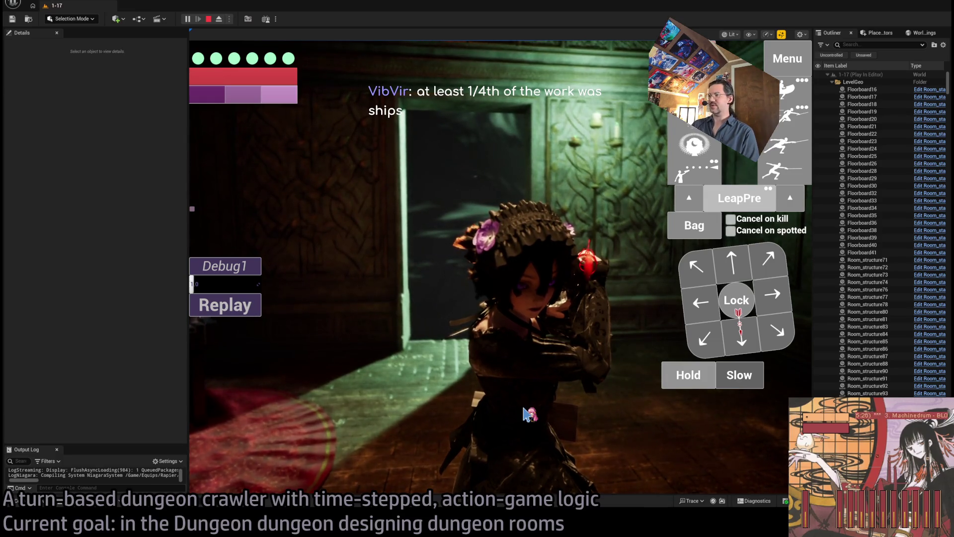
click(529, 414)
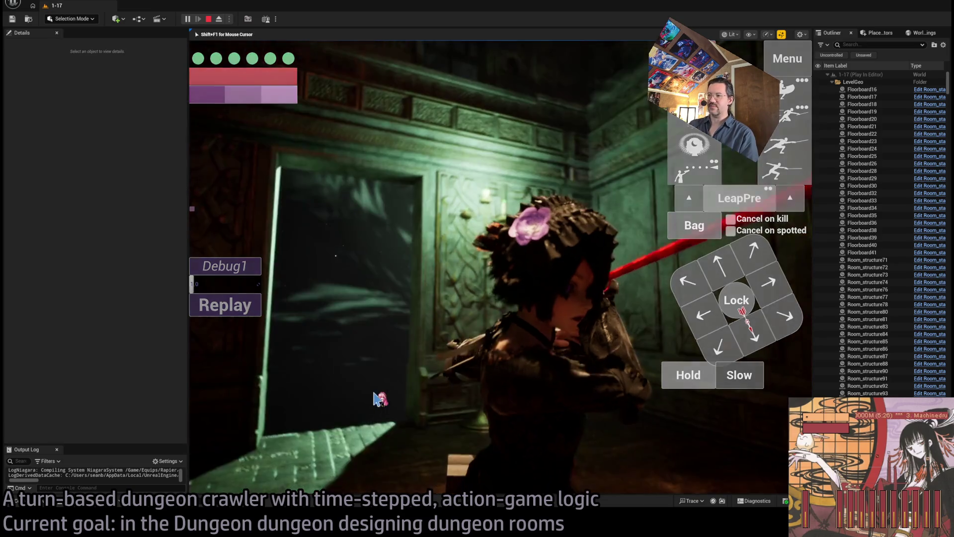
click(405, 367)
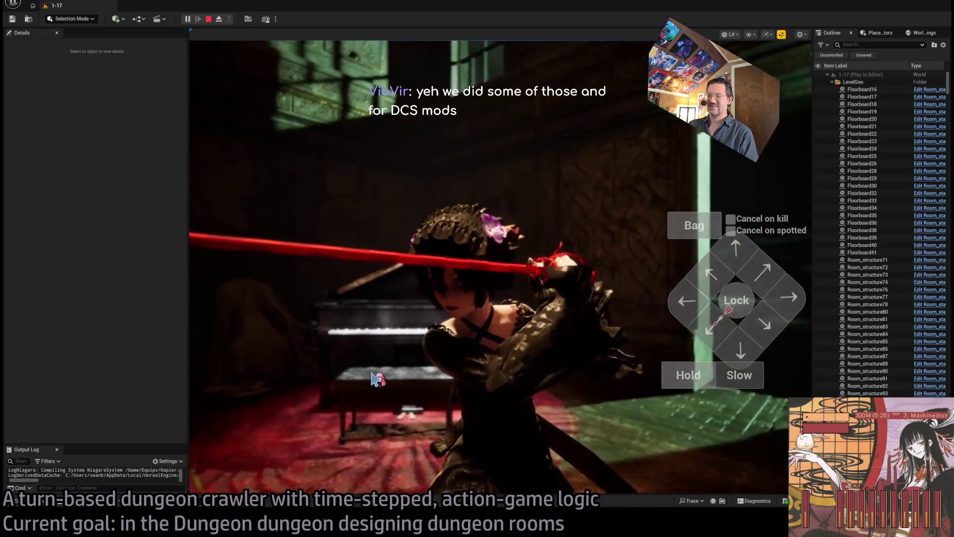
key(alt+Tab)
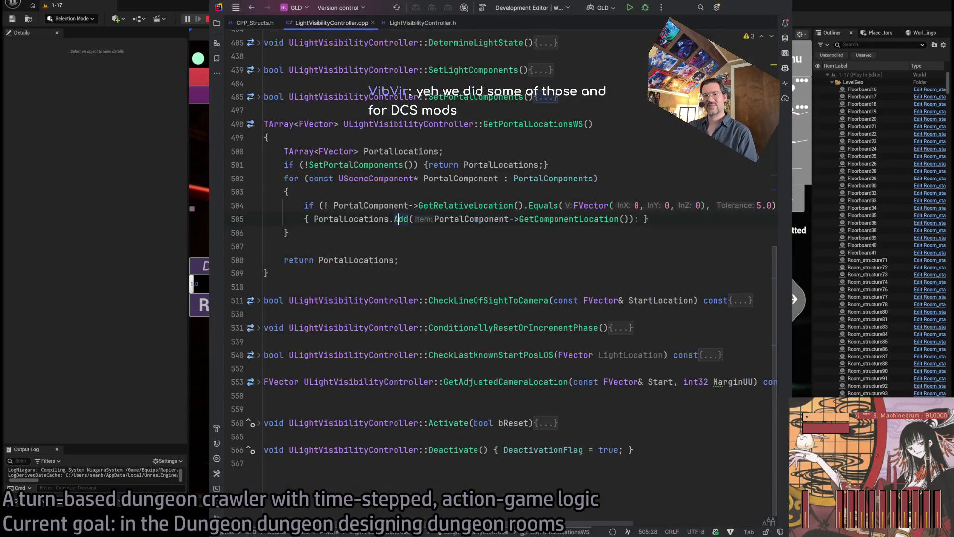
Switch from Rider back to the running Unreal play session.
key(alt+Tab)
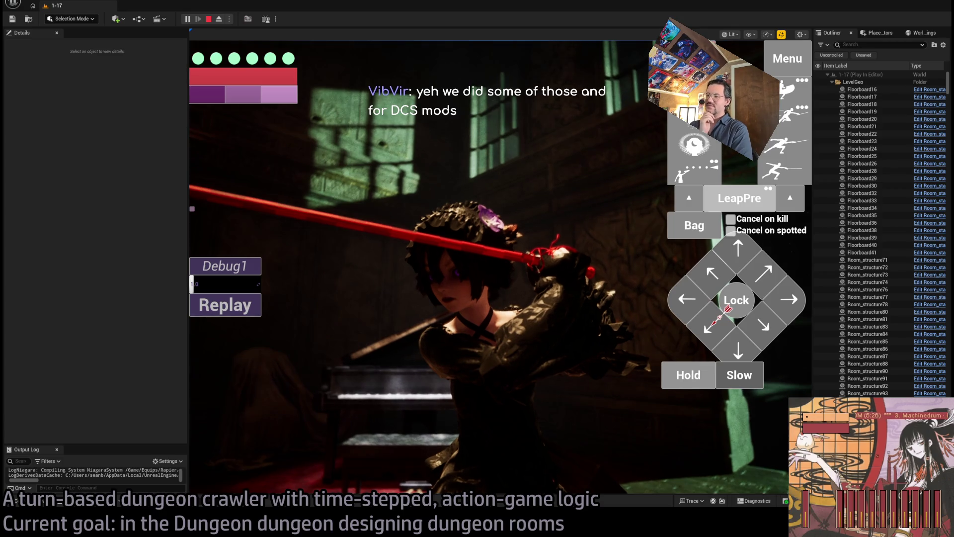
Stop the play session, orbit the view to the piano room, and relaunch Play in Editor.
click(552, 378)
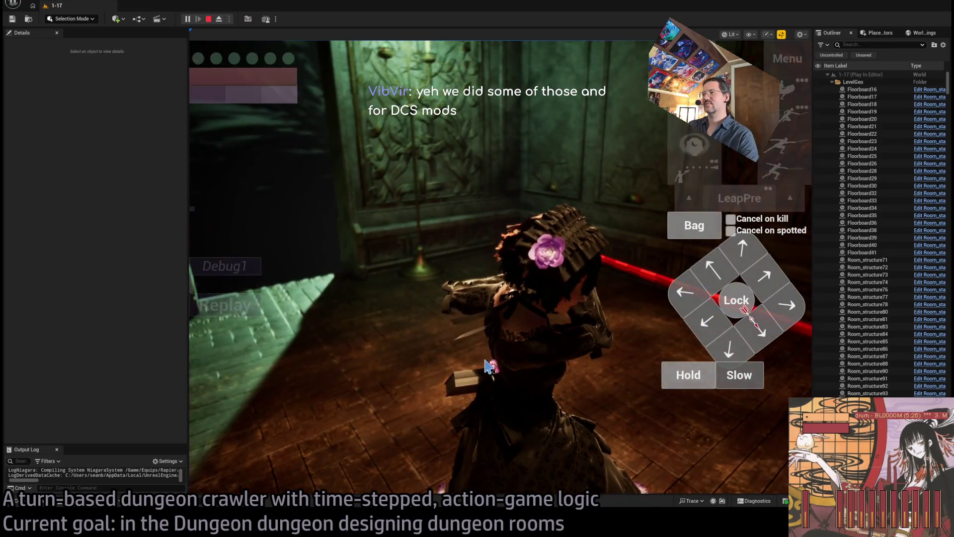
key(Escape)
drag(495, 365, 494, 357)
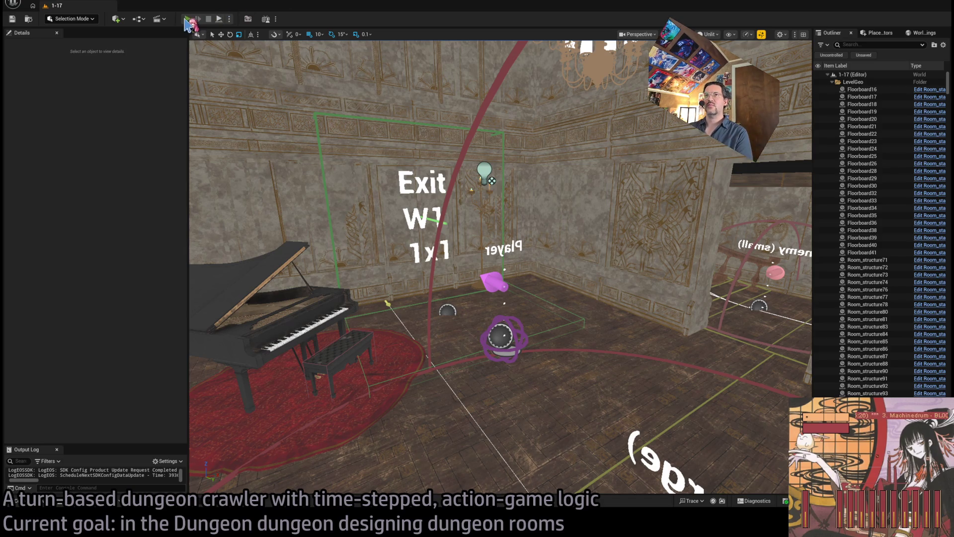
key(alt+p)
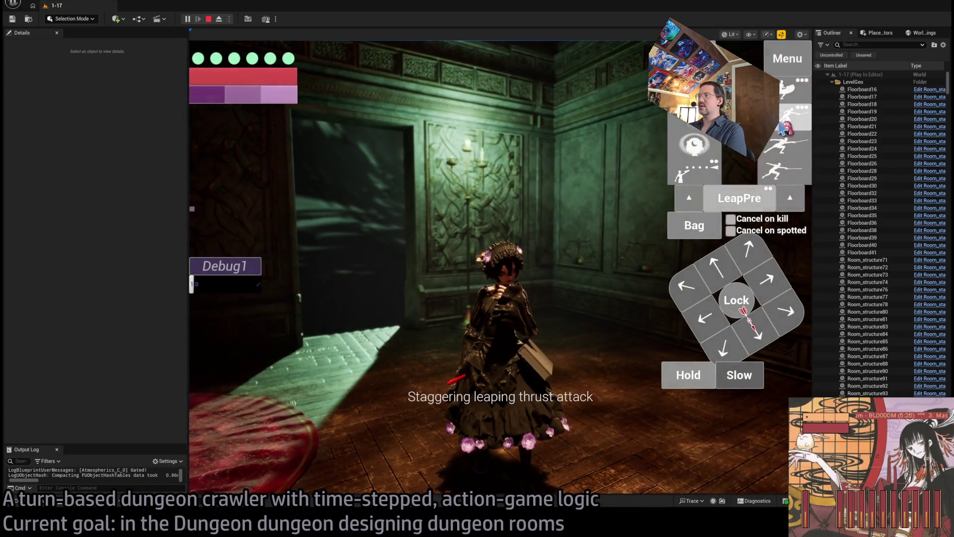
Queue the staggering leaping thrust attack, bringing up the Go! prompt at 1¾ sec.
click(783, 128)
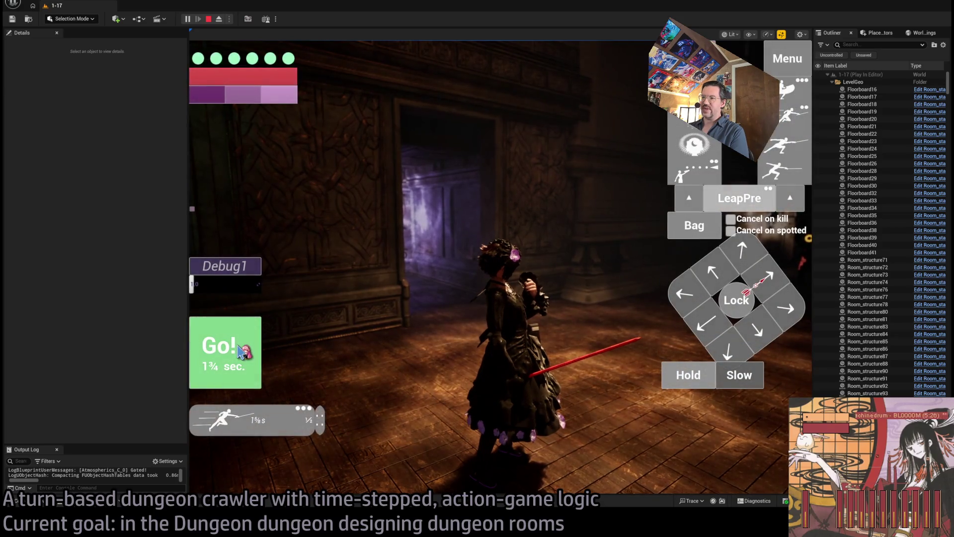
Carry out the leaping thrust and a projectile attack, then stop the play session.
click(240, 351)
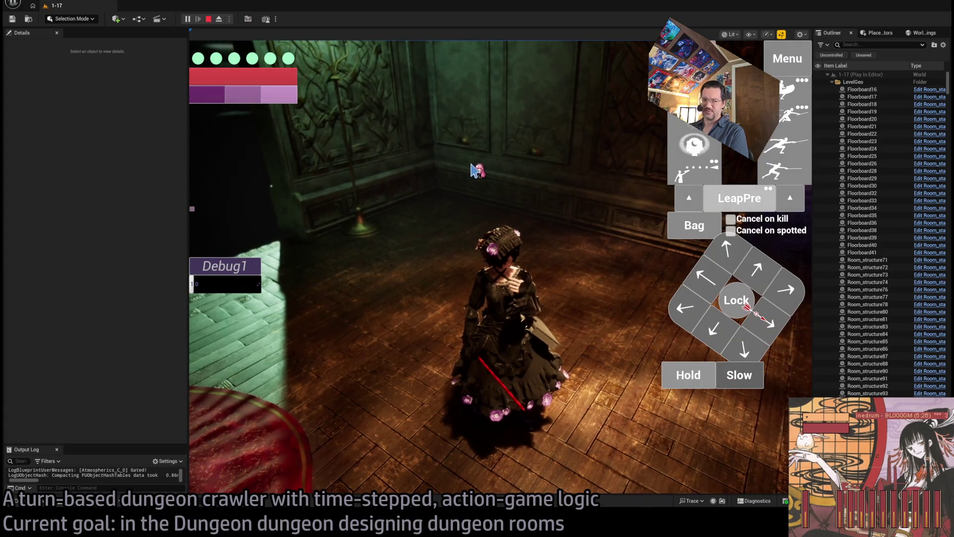
click(476, 170)
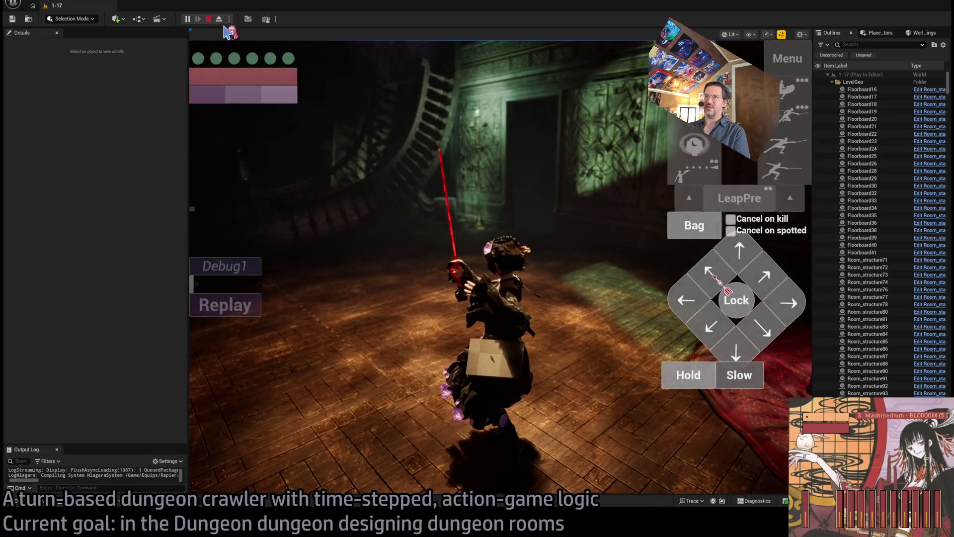
click(208, 19)
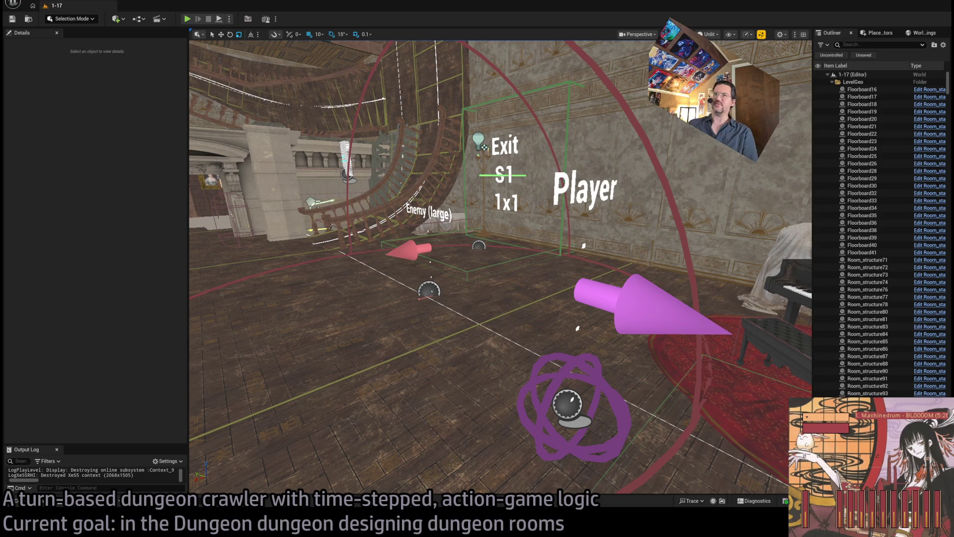
Start a fresh play session of level 1-17 and begin a dungeon run from the game menu.
click(187, 20)
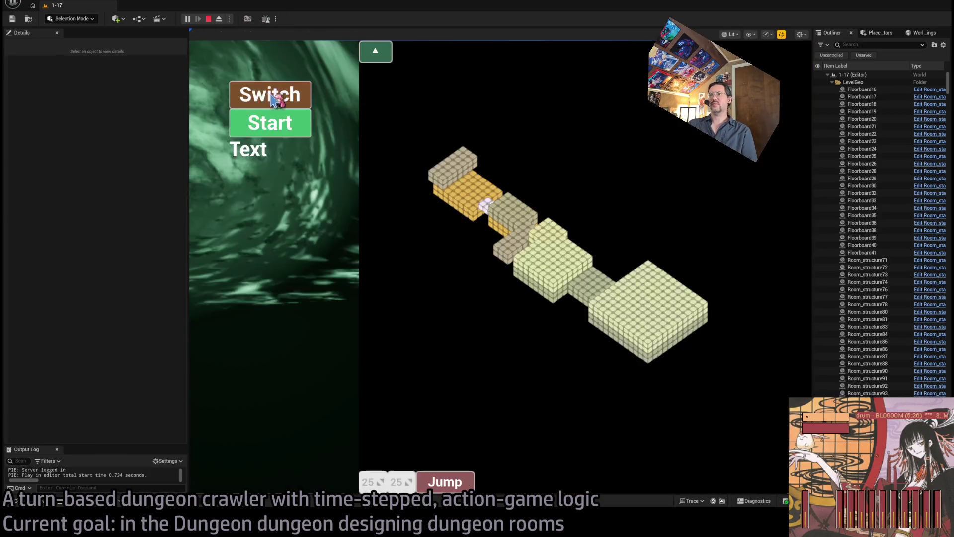
click(270, 124)
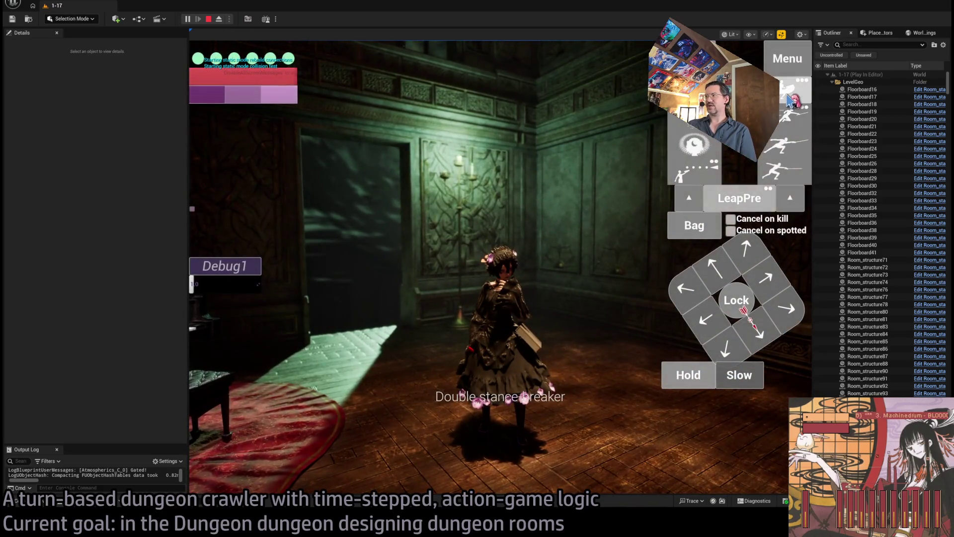
Ready and execute the character's lunge attack, then give camera control to the running game.
click(789, 144)
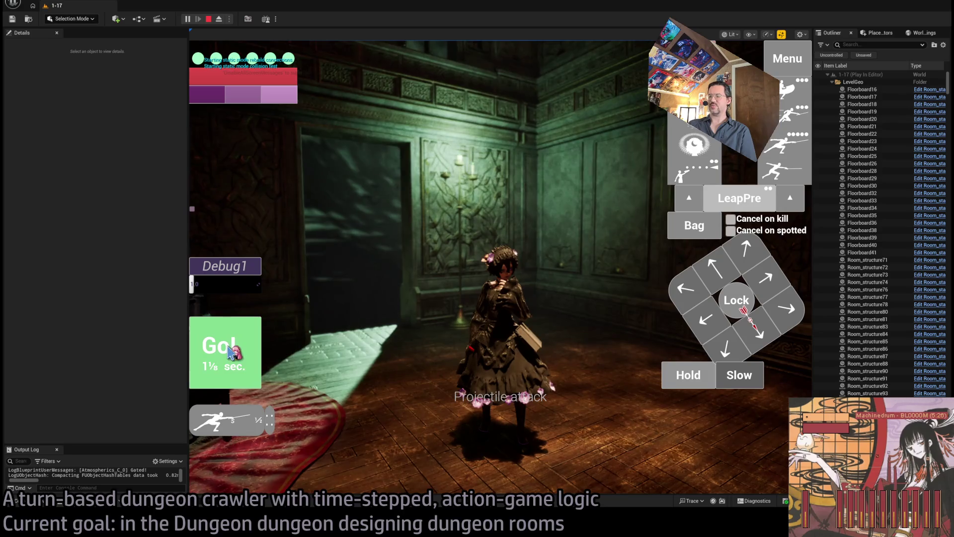
click(231, 352)
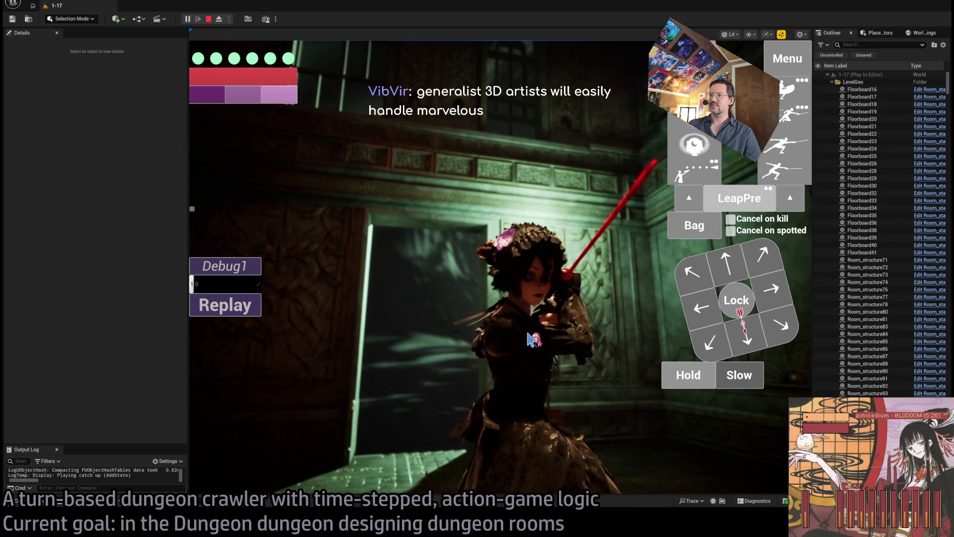
click(476, 342)
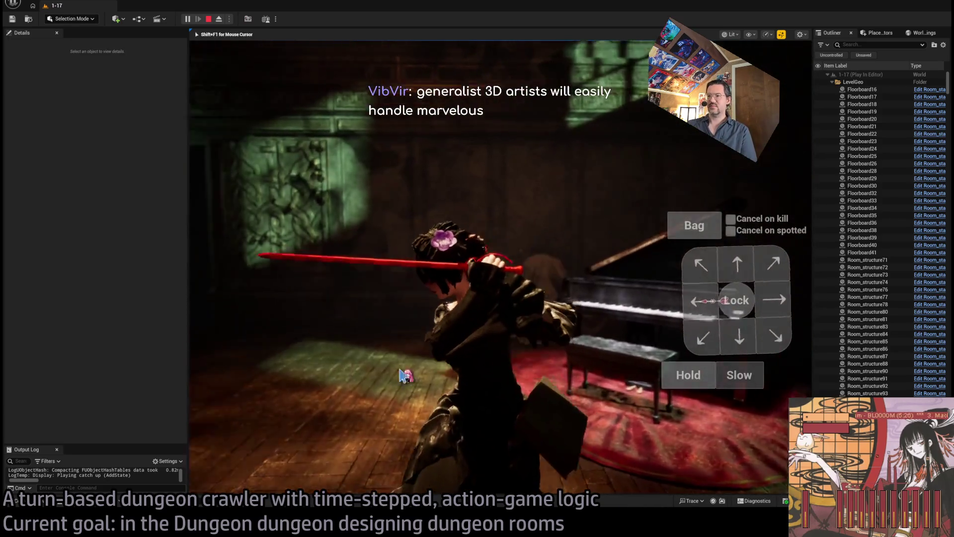
Free the cursor with Shift+F1 and stop Play-In-Editor to return to editing level 1-17.
key(shift+F1)
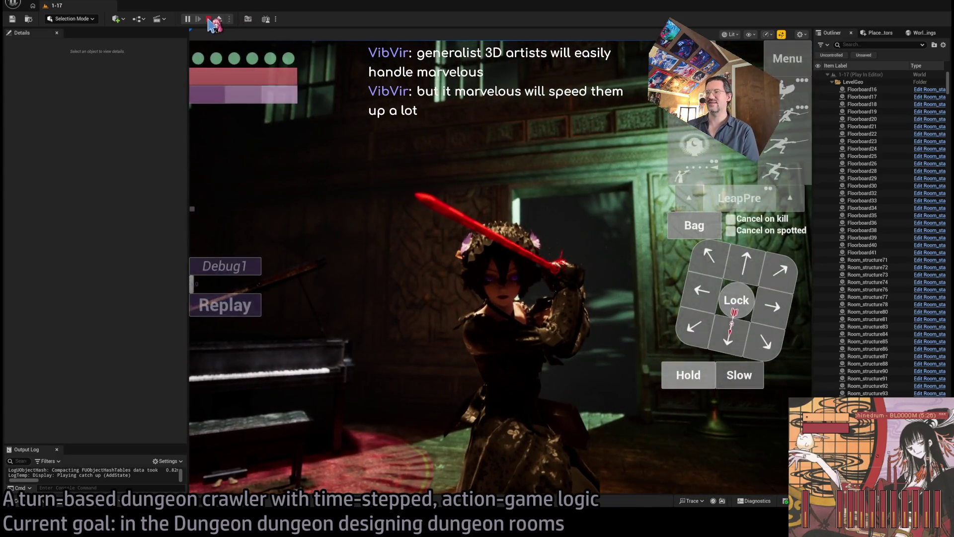
click(208, 20)
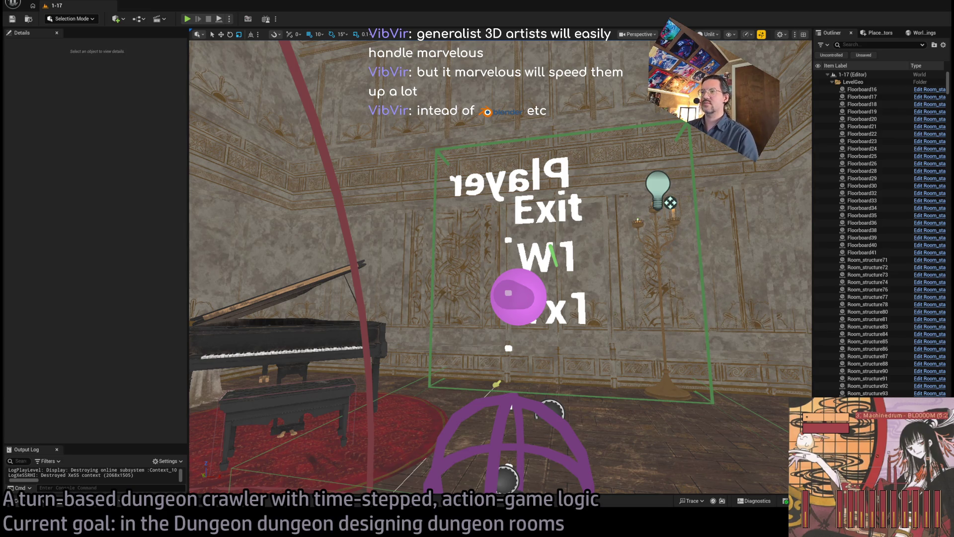
In level 1-10, fly across the chapel courtyard to the stone building and select its doorway archway.
key(s)
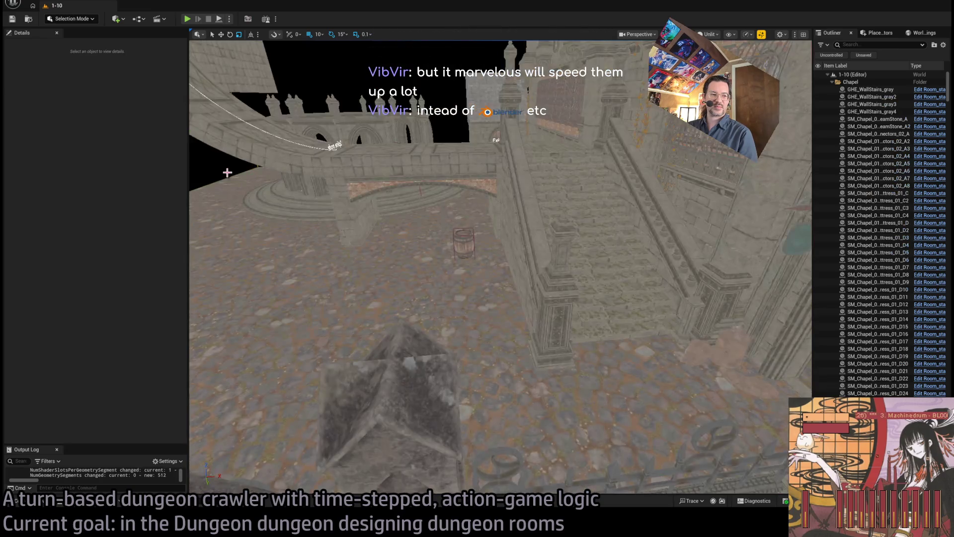
mouse_move(464, 273)
mouse_down()
mouse_move(438, 338)
mouse_move(418, 278)
mouse_move(407, 303)
mouse_up()
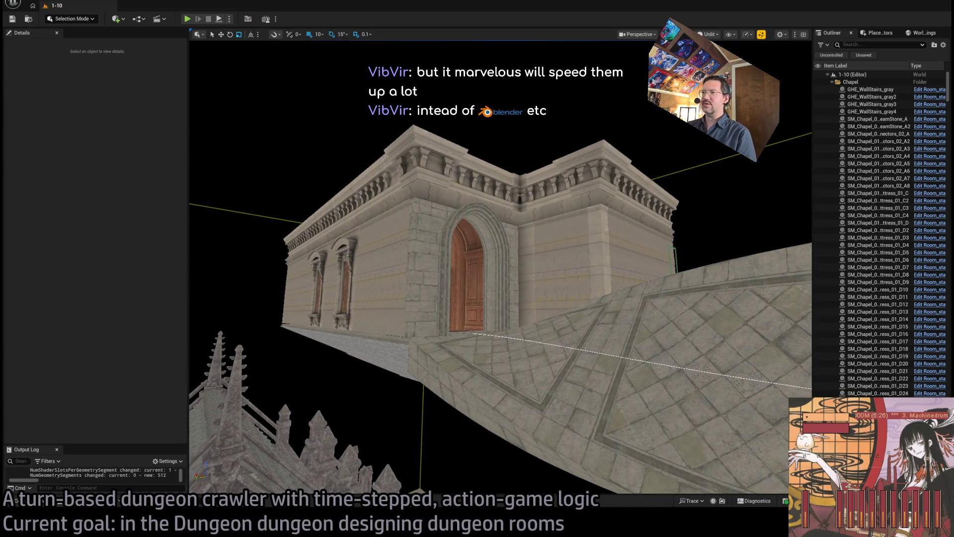
mouse_move(499, 347)
mouse_down()
mouse_move(494, 308)
mouse_move(464, 298)
mouse_move(464, 338)
mouse_move(500, 353)
mouse_up()
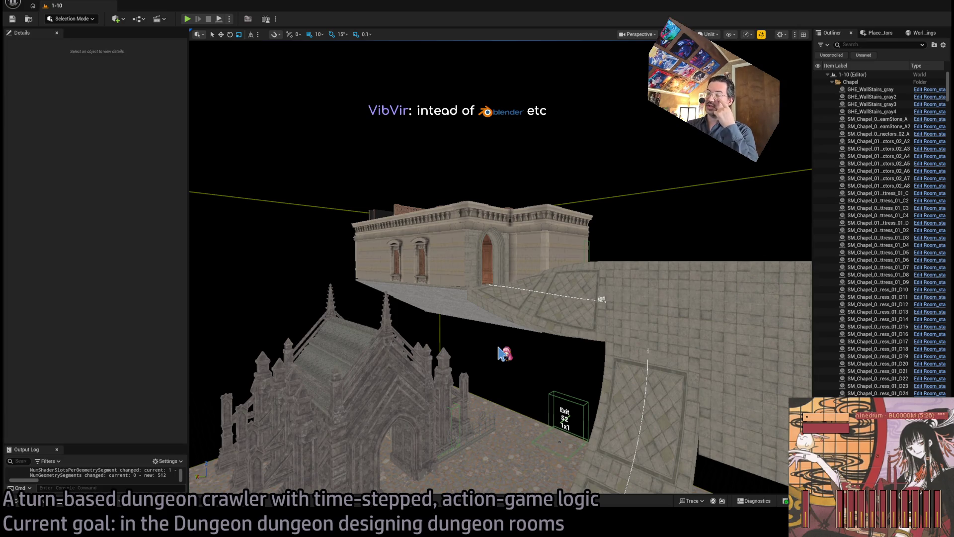
mouse_move(511, 354)
mouse_down()
mouse_move(511, 323)
mouse_move(497, 307)
mouse_up()
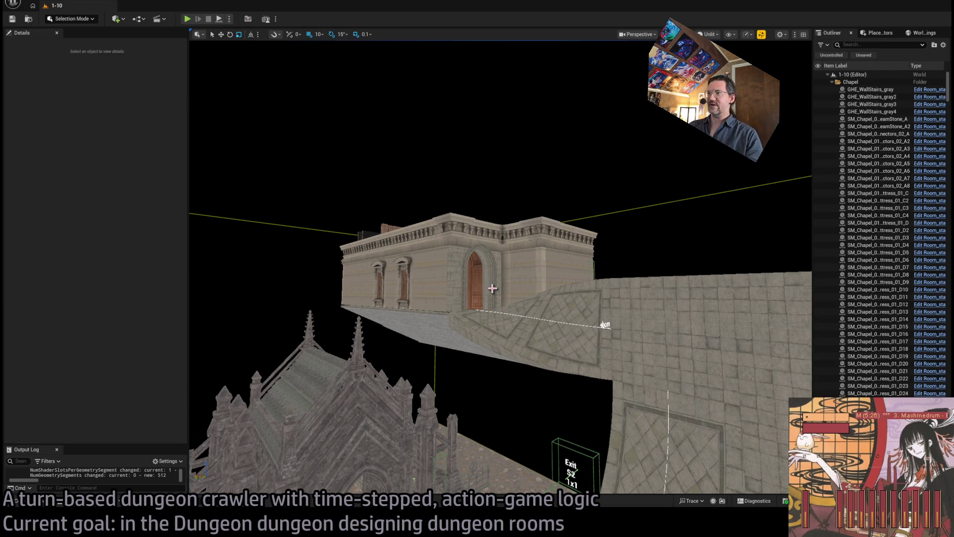
click(492, 288)
Frame the selected GHE_Archway_gray2 archway with F and delete it.
key(f)
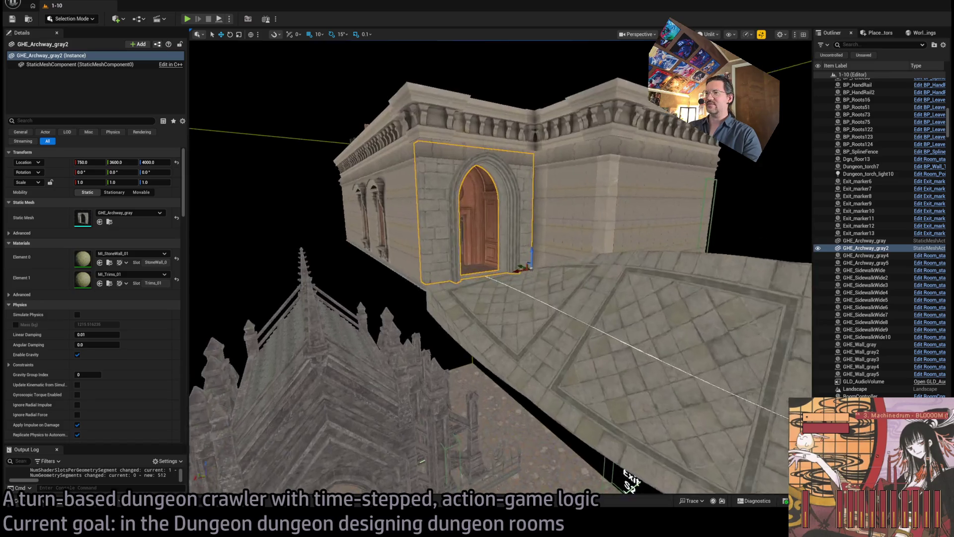
scroll(521, 283, up, 4)
scroll(521, 284, up, 1)
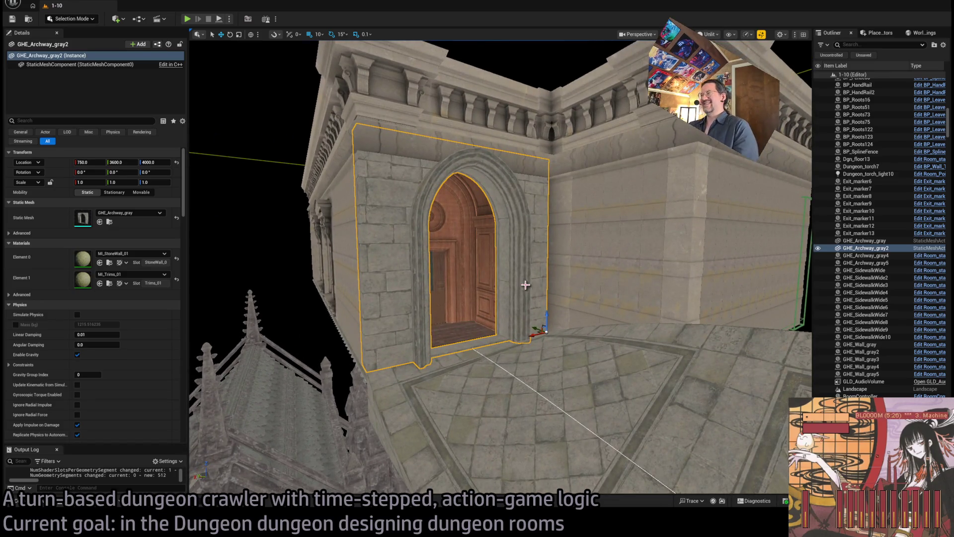
mouse_move(560, 330)
mouse_down()
mouse_move(490, 326)
mouse_move(552, 333)
mouse_move(481, 394)
mouse_move(543, 334)
mouse_move(373, 394)
mouse_move(385, 385)
mouse_move(420, 395)
mouse_up()
key(Delete)
Fly through the doorway to the Exit marker, then switch to the browser window.
scroll(502, 298, up, 5)
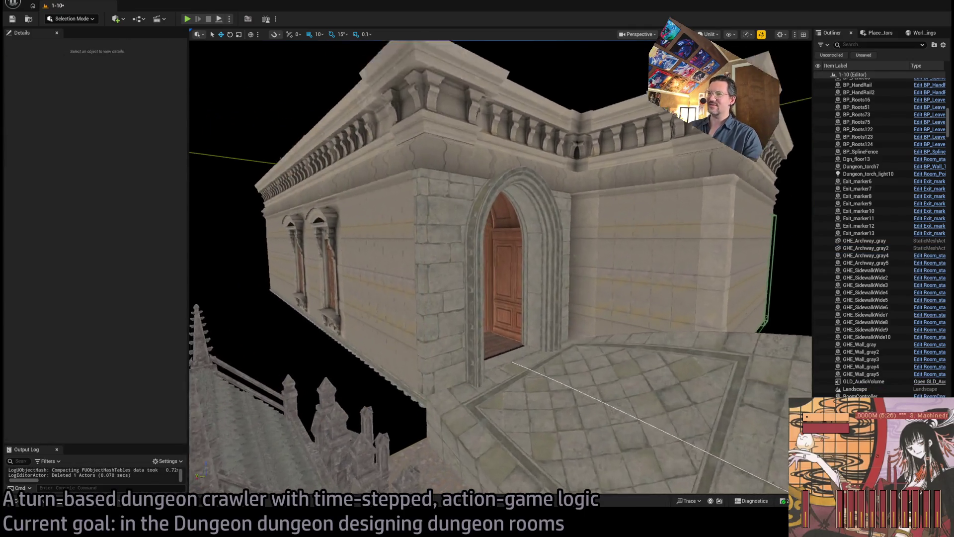
mouse_move(502, 298)
mouse_down()
mouse_move(499, 219)
mouse_move(462, 221)
mouse_move(517, 214)
mouse_move(517, 199)
mouse_move(447, 213)
mouse_move(487, 208)
mouse_move(462, 244)
mouse_move(478, 299)
mouse_up()
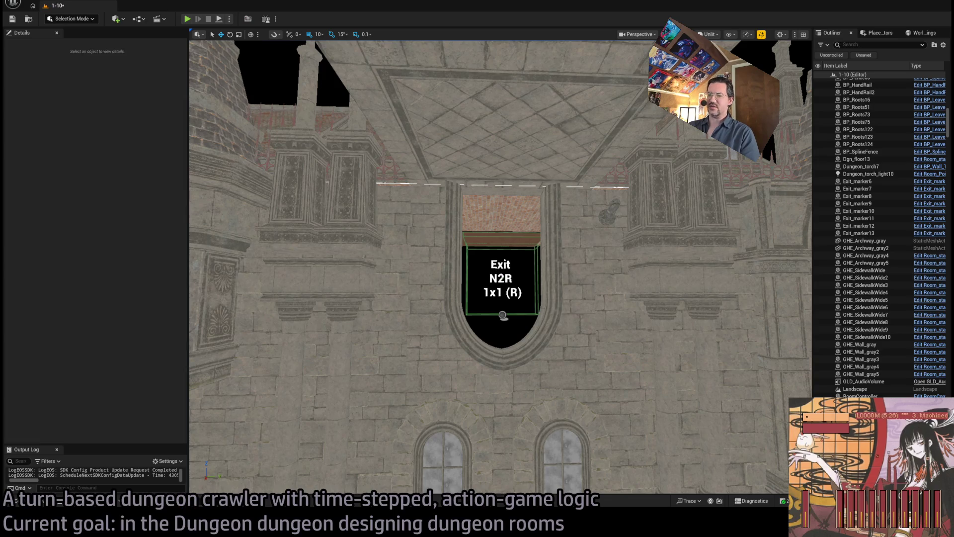
key(alt+Tab)
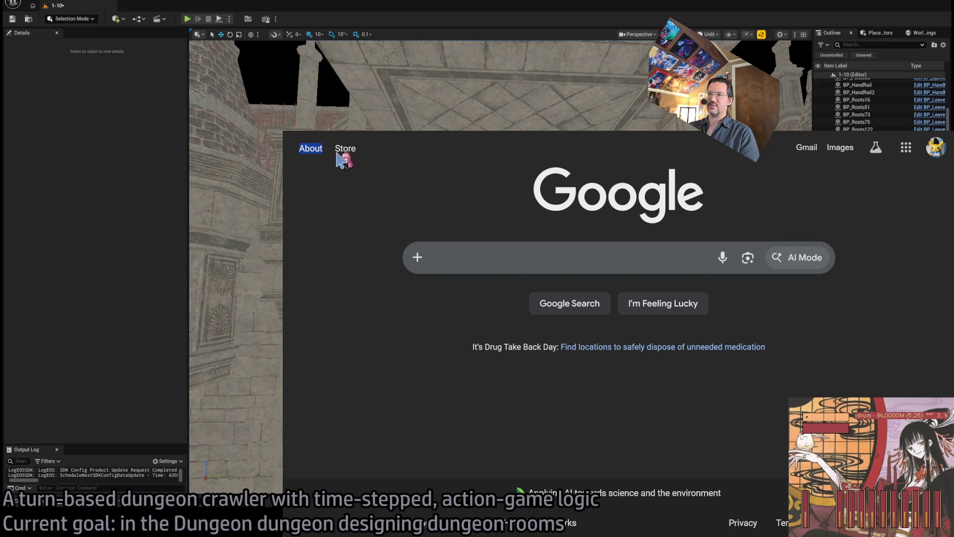
Select all on the Google page twice, clearing each selection, then switch back to Unreal.
key(ctrl+a)
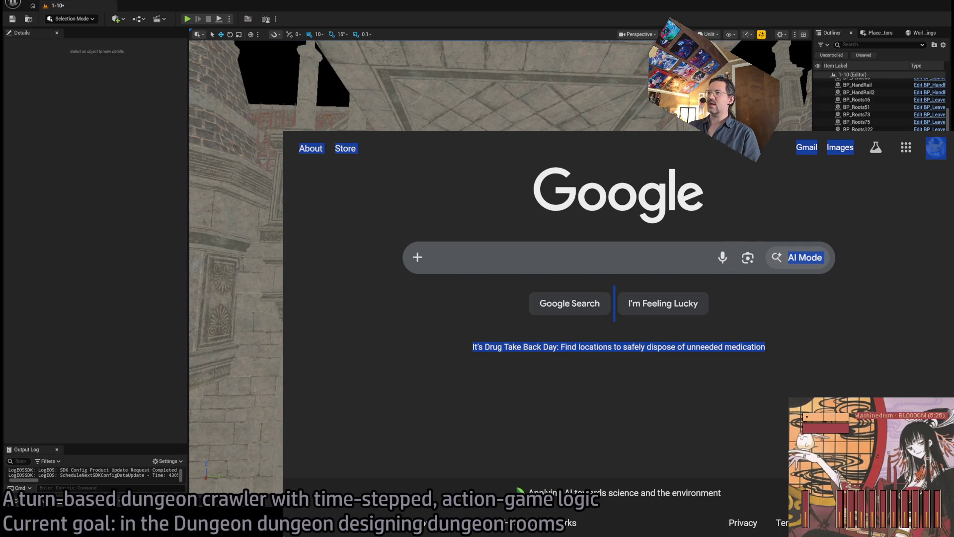
click(619, 397)
key(ctrl+a)
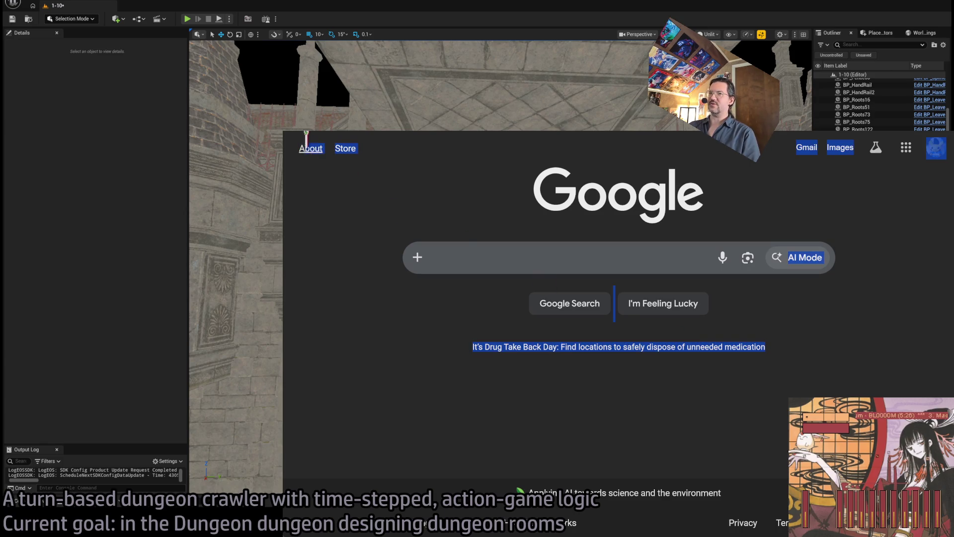
click(361, 154)
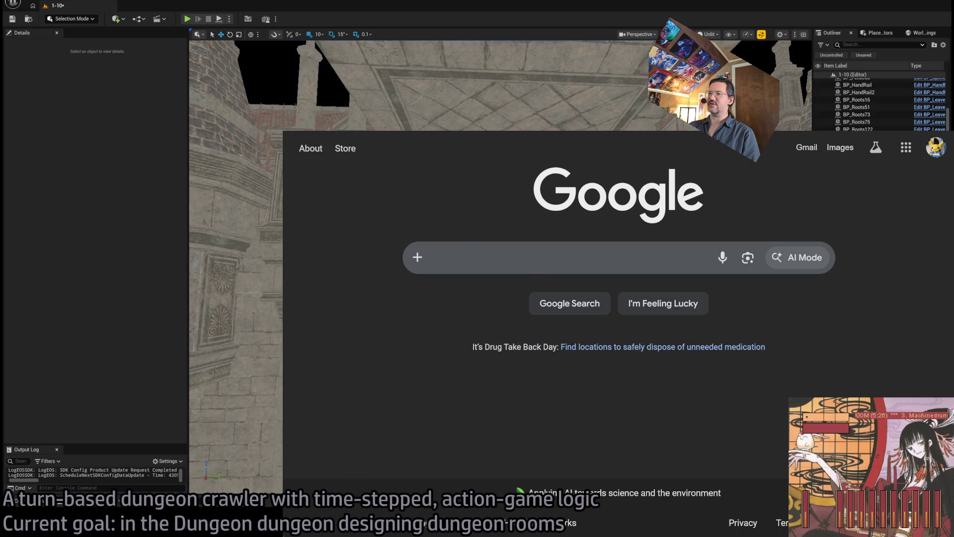
key(alt+Tab)
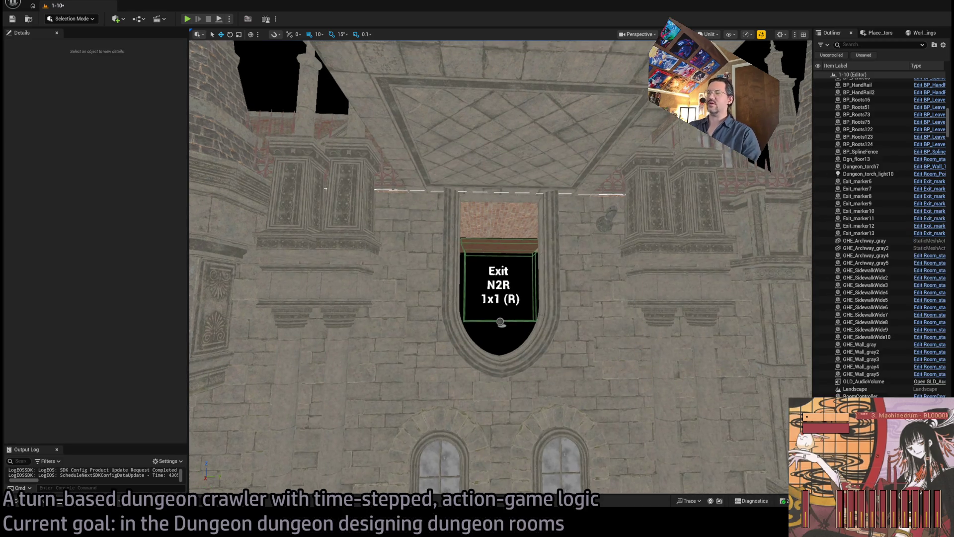
scroll(500, 267, up, 3)
scroll(500, 267, down, 3)
mouse_move(498, 311)
mouse_down()
mouse_move(499, 323)
mouse_move(447, 348)
mouse_move(505, 234)
mouse_up()
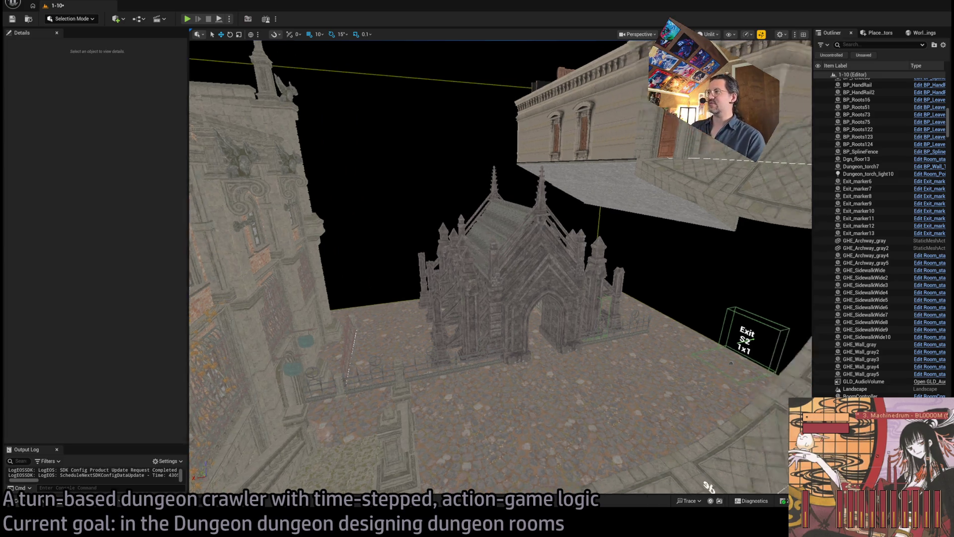
drag(505, 234, 505, 278)
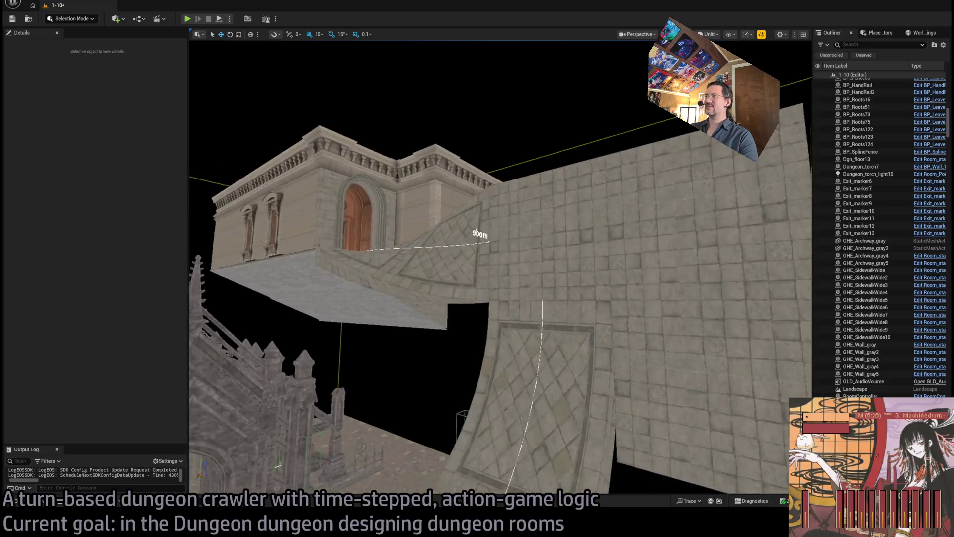
mouse_move(466, 490)
mouse_down()
mouse_move(608, 467)
mouse_move(596, 427)
mouse_move(589, 444)
mouse_up()
mouse_move(488, 206)
mouse_down()
mouse_move(477, 233)
mouse_move(488, 205)
mouse_up()
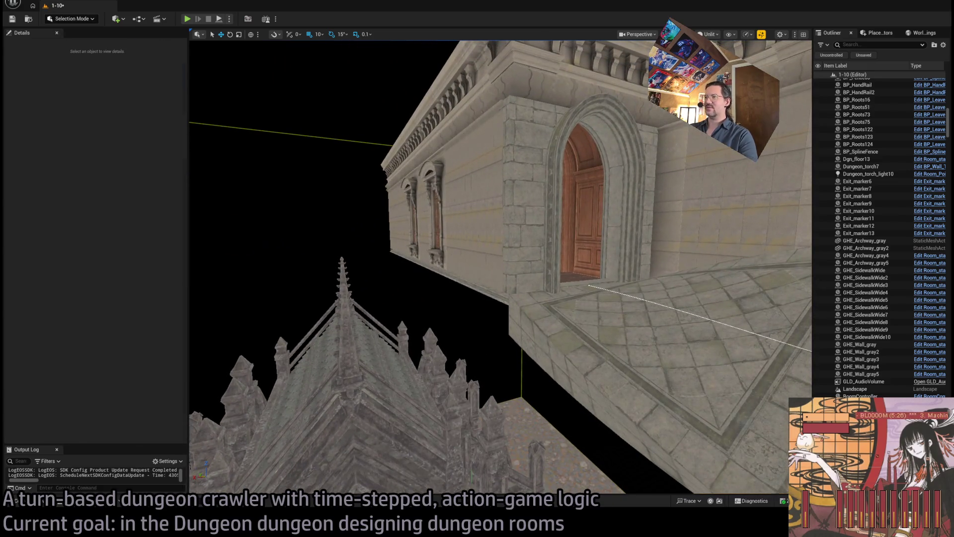
click(646, 318)
key(f)
mouse_move(497, 298)
mouse_down()
mouse_move(467, 318)
mouse_move(460, 311)
mouse_up()
mouse_move(477, 269)
mouse_down()
mouse_move(417, 273)
mouse_move(408, 244)
mouse_move(587, 302)
mouse_up()
click(22, 500)
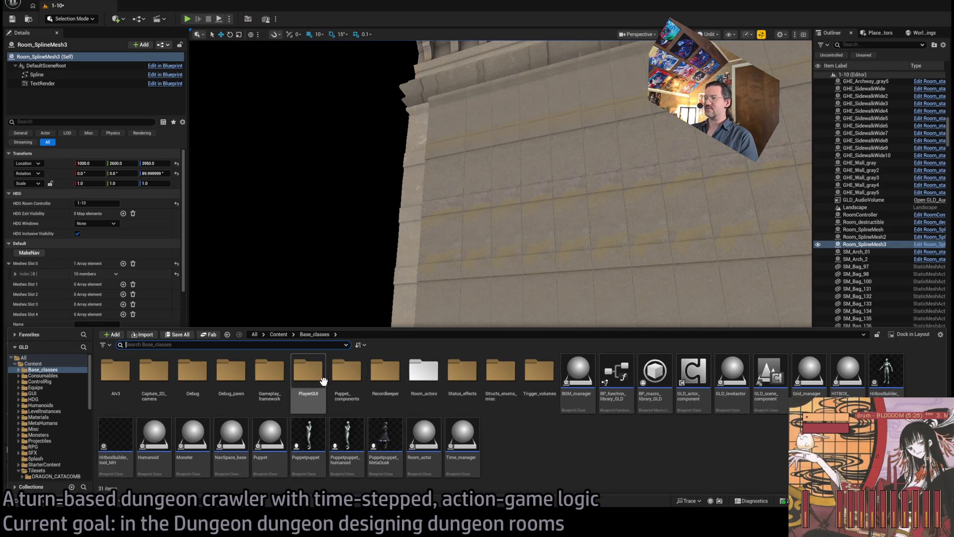
click(48, 370)
scroll(64, 400, down, 5)
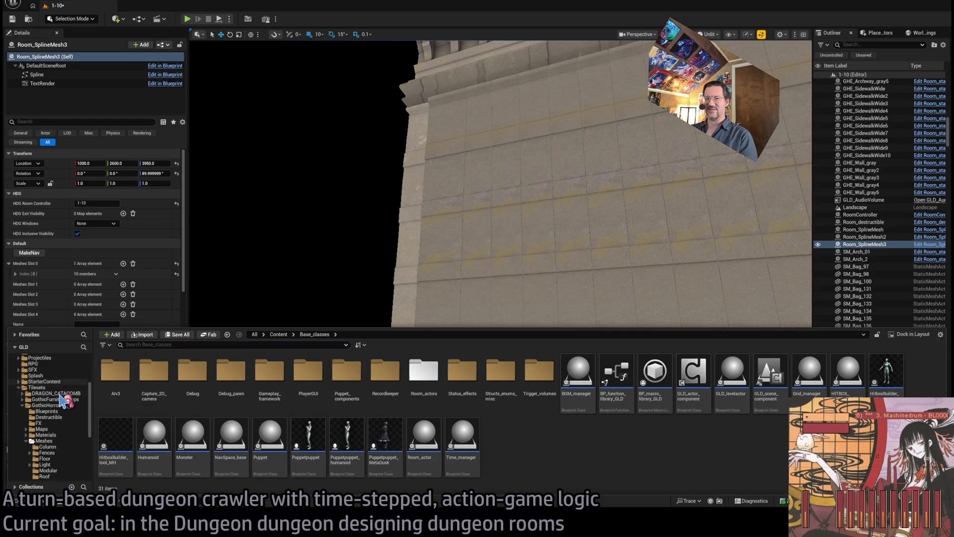
click(43, 441)
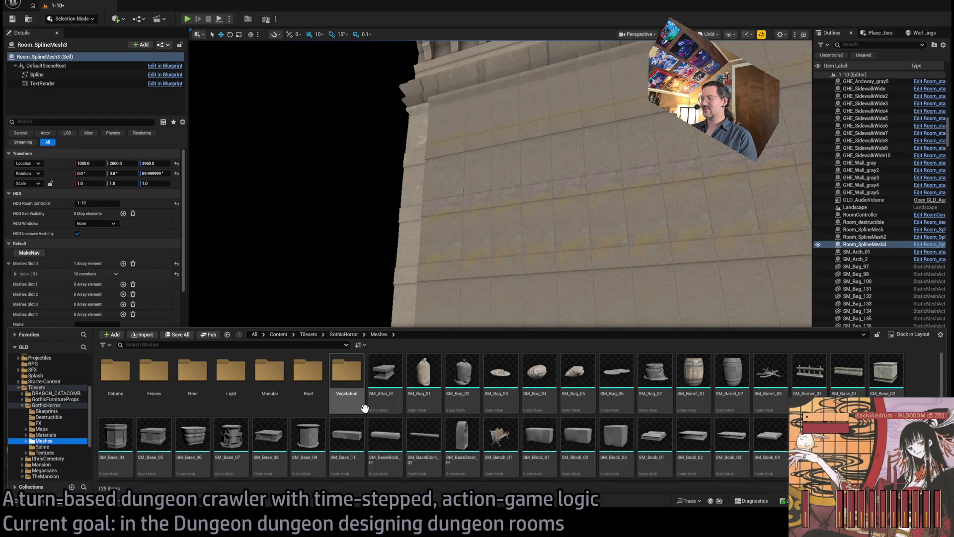
scroll(229, 423, down, 6)
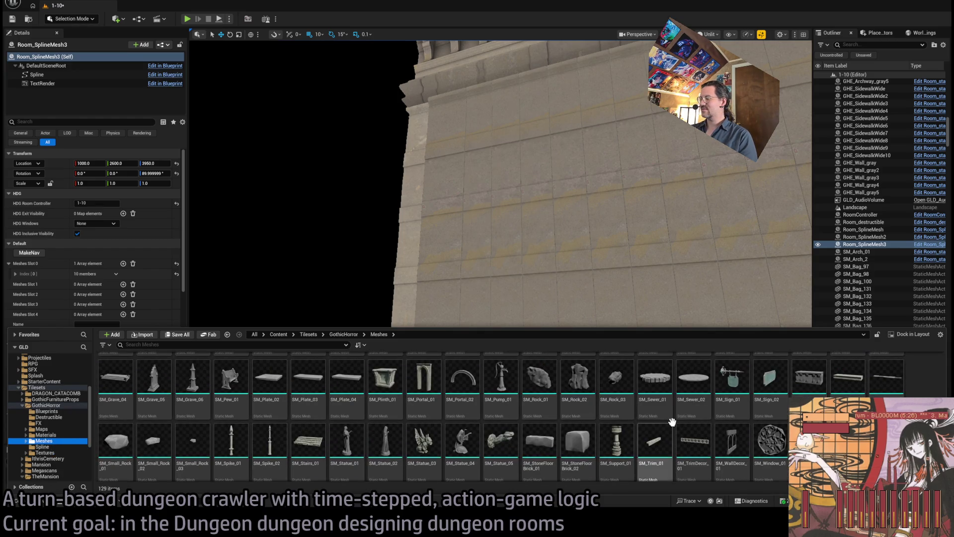
scroll(914, 391, down, 2)
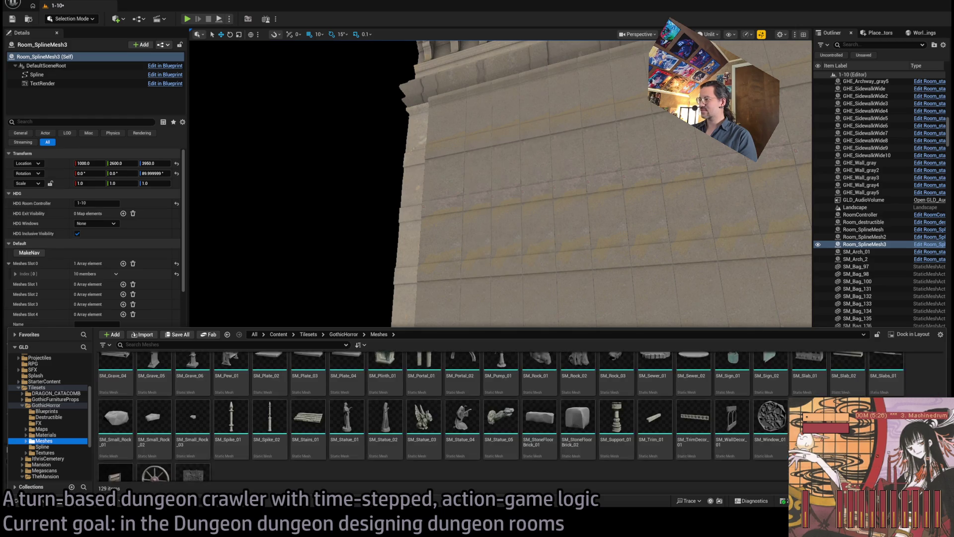
scroll(370, 460, up, 10)
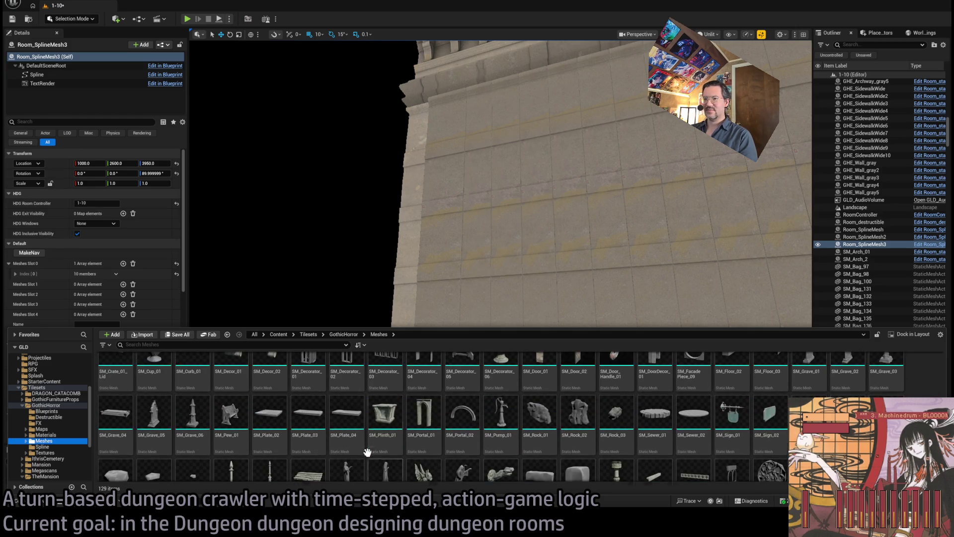
scroll(273, 450, up, 3)
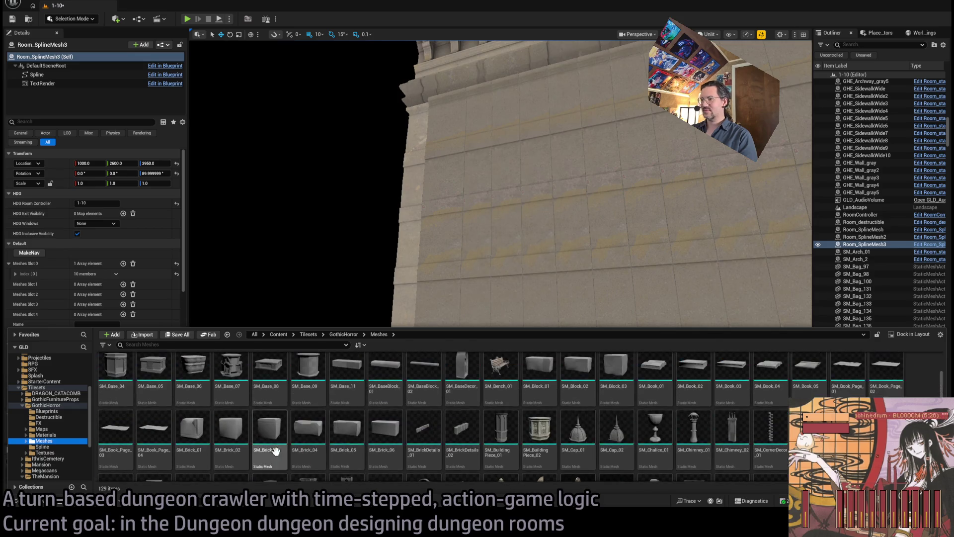
scroll(513, 431, up, 1)
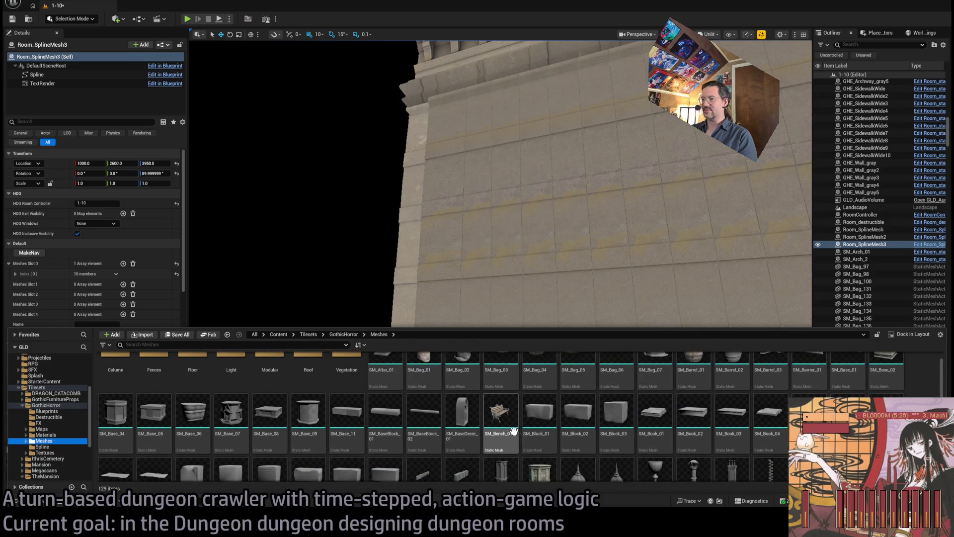
scroll(428, 422, up, 2)
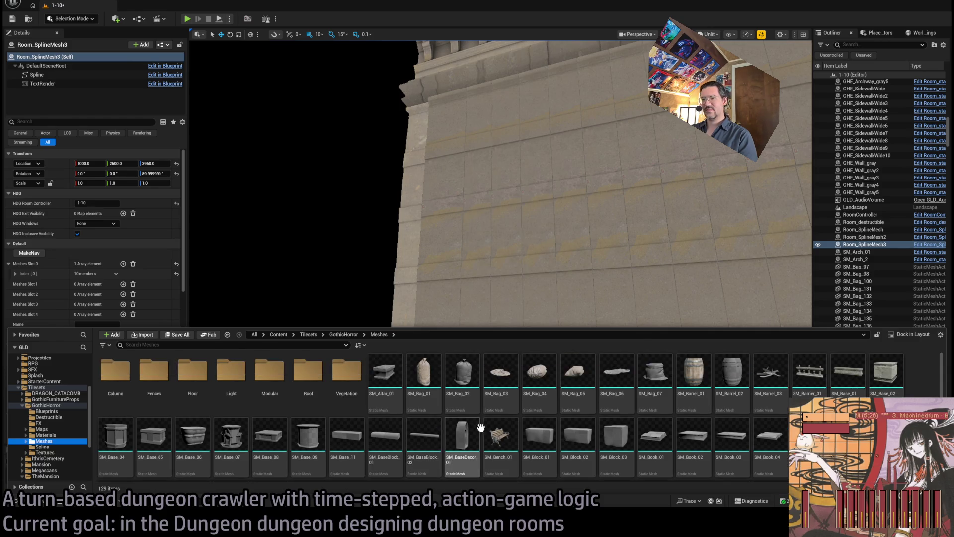
scroll(432, 422, down, 2)
Place and delete a test SM_BaseBlock_02 block, then fly close to the barred-window brick wall.
mouse_move(428, 422)
mouse_down()
mouse_move(465, 440)
mouse_move(432, 313)
mouse_move(466, 330)
mouse_move(450, 339)
mouse_up()
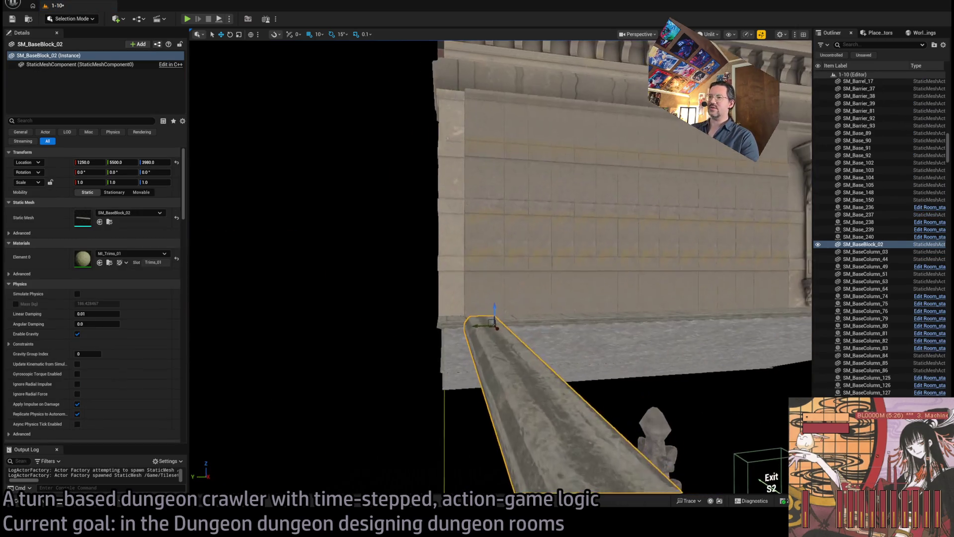
key(Delete)
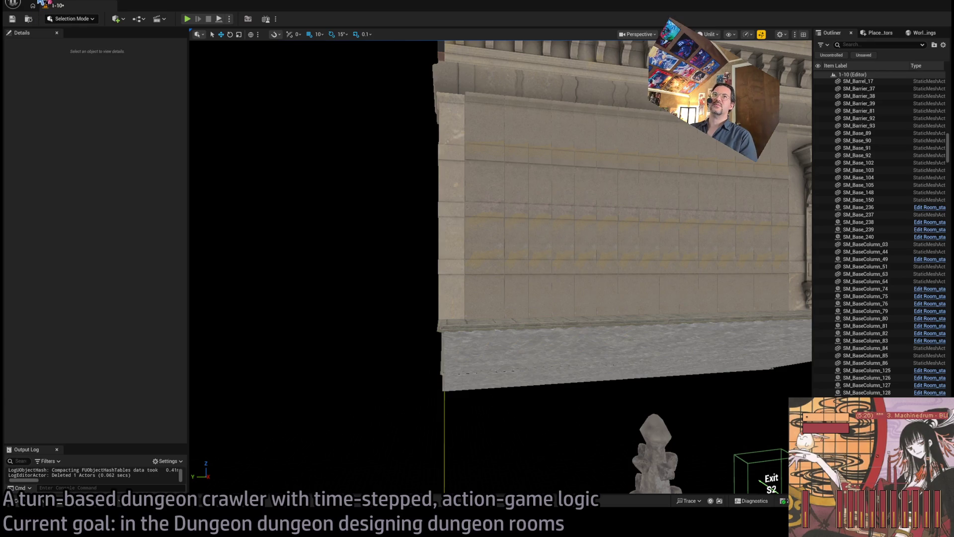
drag(418, 149, 393, 166)
drag(421, 209, 443, 92)
Select the wall trim, locate its SM_Trim_01 mesh, and drag a new copy into the level.
click(485, 249)
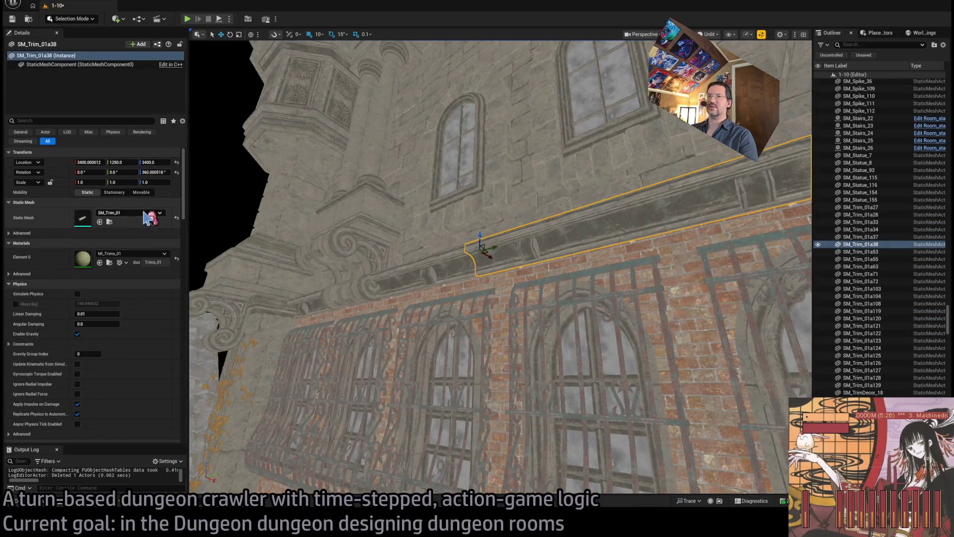
click(109, 222)
drag(609, 266, 610, 266)
key(ctrl+space)
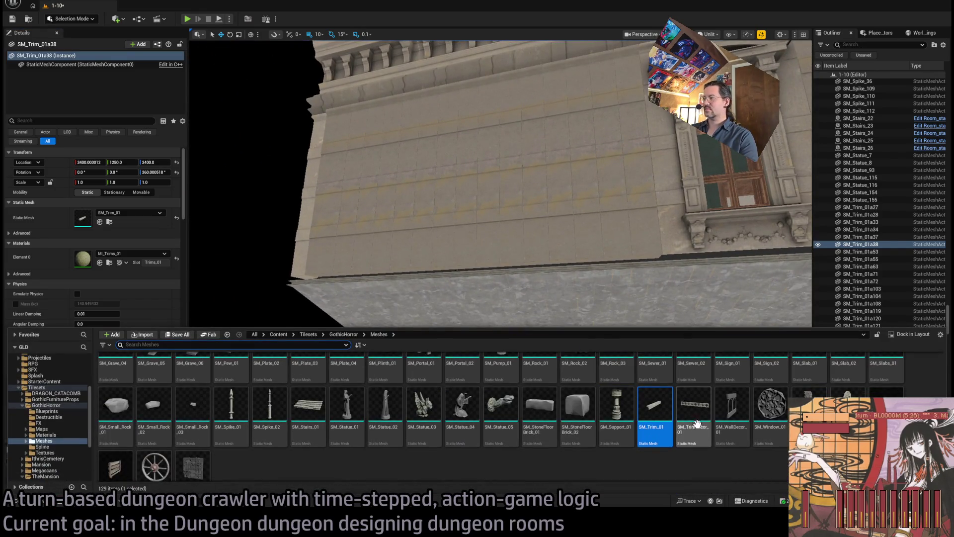
mouse_move(653, 413)
mouse_down()
mouse_move(347, 283)
mouse_move(364, 258)
mouse_move(358, 278)
mouse_move(430, 274)
mouse_move(524, 228)
mouse_up()
Move the new trim along Y to 5610, inspect it up close, then delete it and reopen the Content Drawer.
key(w)
drag(499, 292, 499, 292)
mouse_move(405, 296)
mouse_down()
mouse_move(298, 294)
mouse_move(260, 235)
mouse_move(427, 271)
mouse_up()
drag(339, 307, 339, 308)
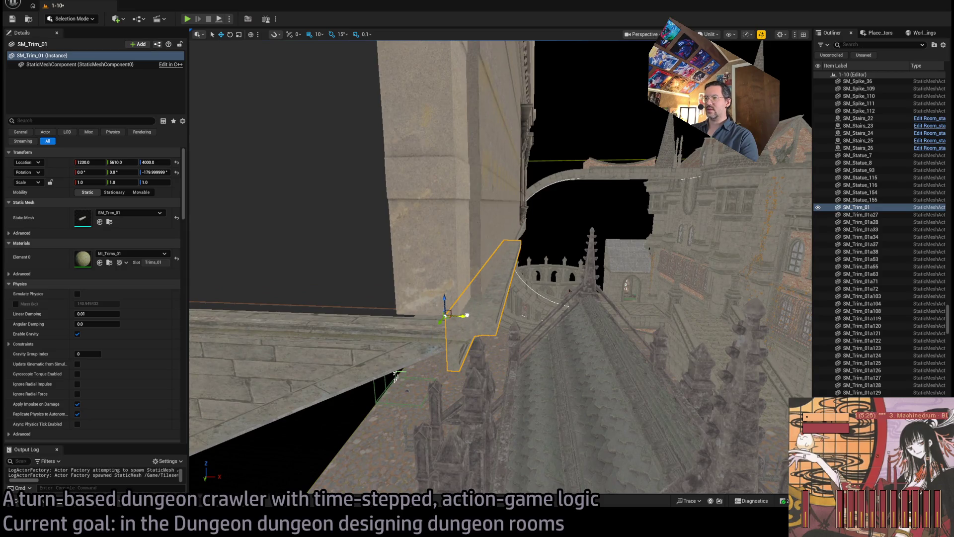
drag(395, 372, 395, 373)
drag(462, 436, 461, 436)
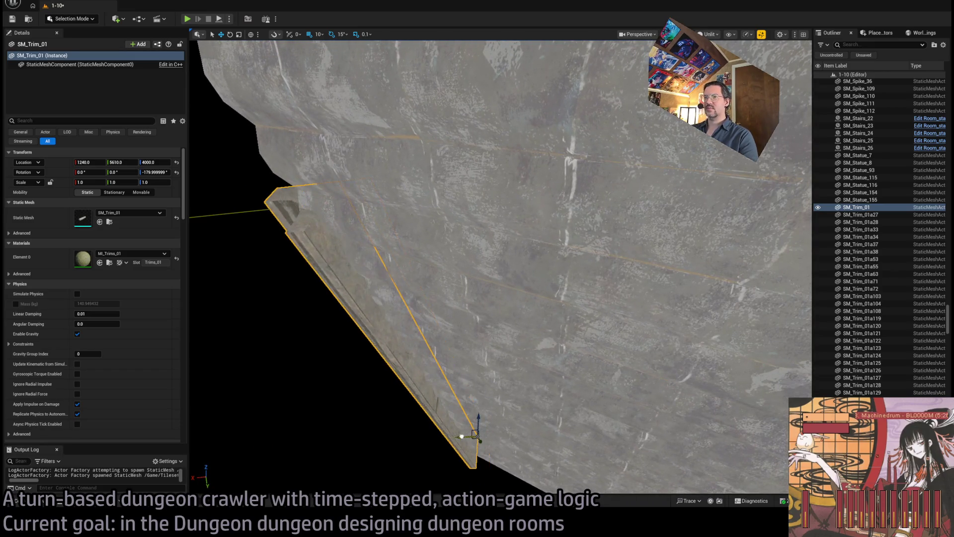
drag(483, 405, 480, 414)
key(Delete)
click(56, 505)
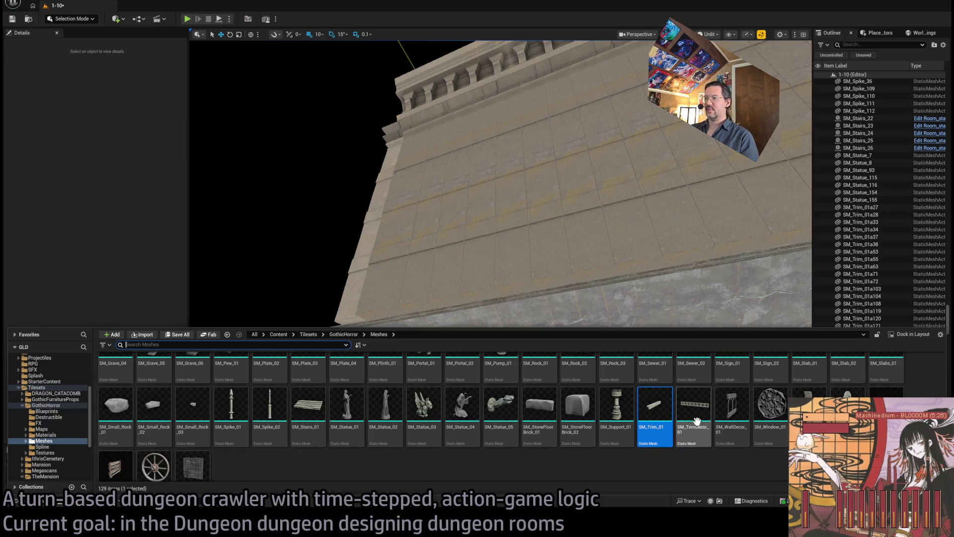
scroll(694, 427, up, 1)
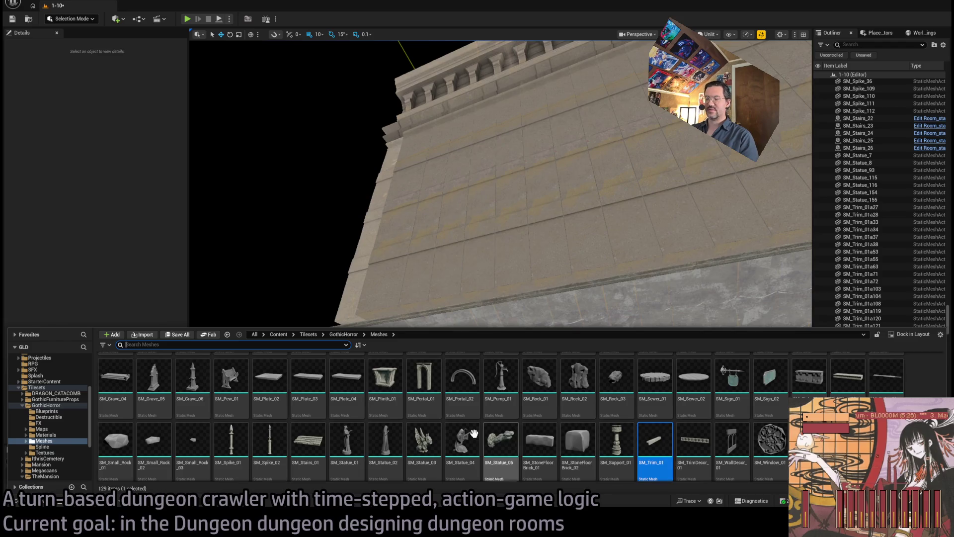
scroll(497, 407, down, 1)
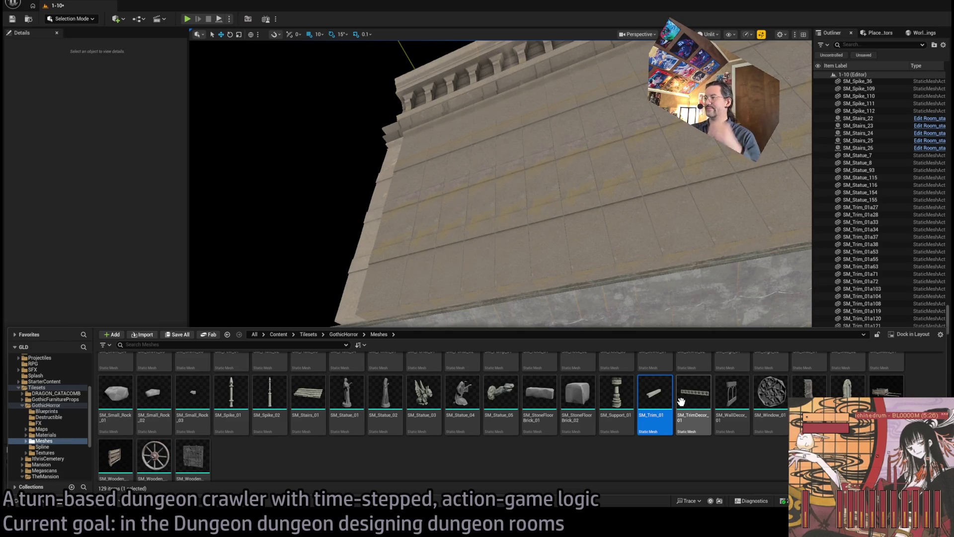
scroll(497, 442, up, 2)
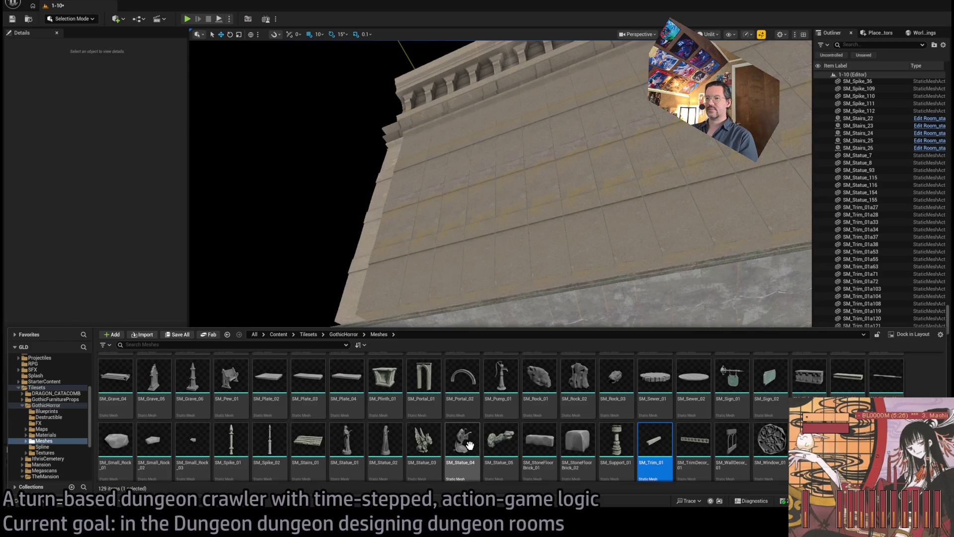
scroll(616, 423, up, 1)
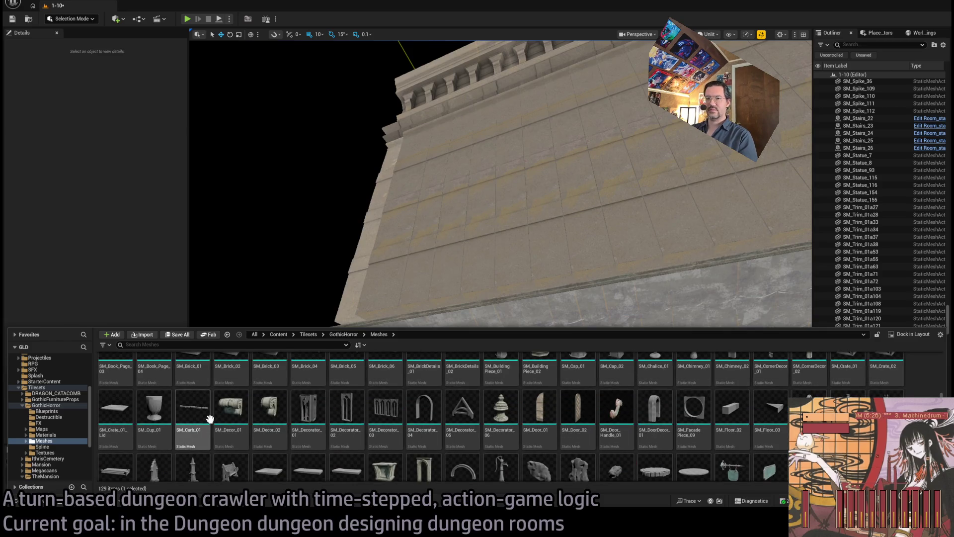
scroll(428, 437, up, 2)
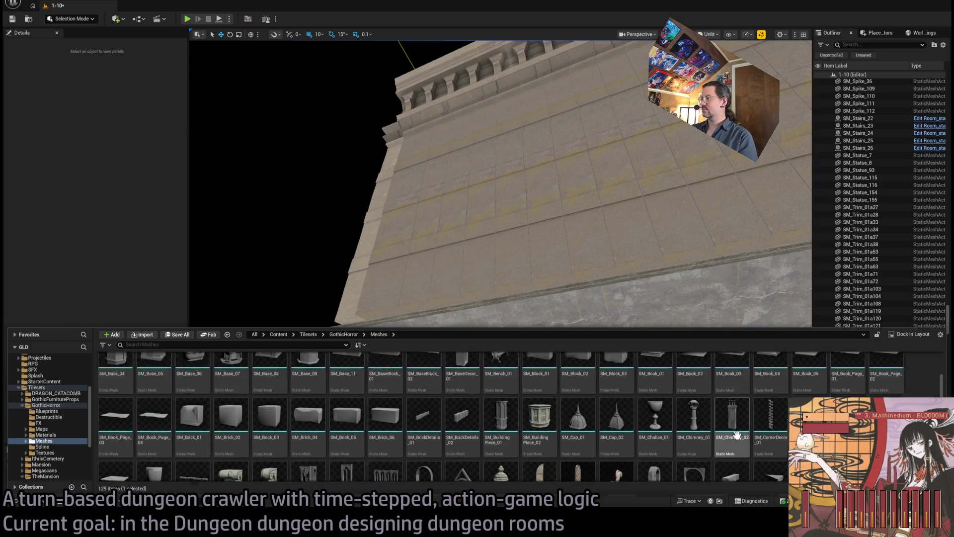
scroll(739, 435, up, 1)
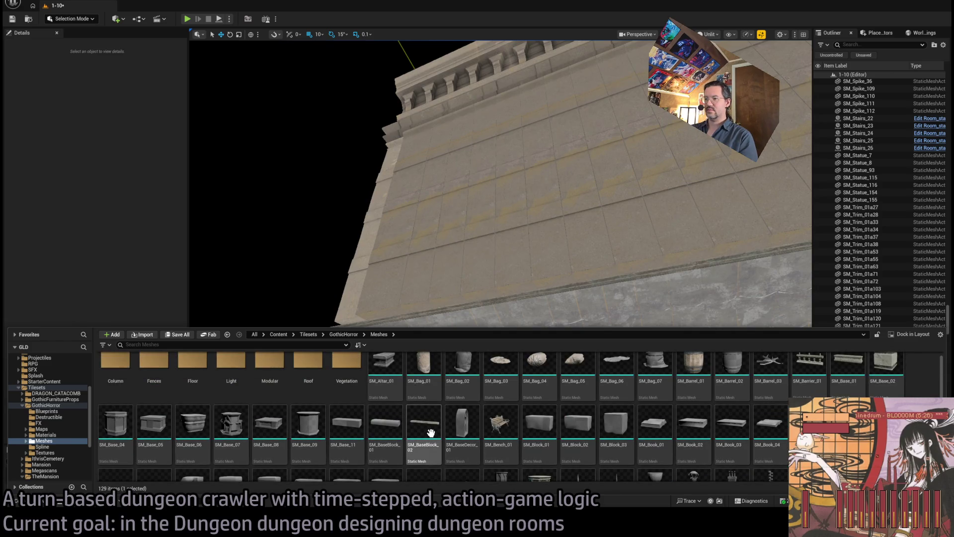
Place and delete a test SM_BaseBlock_02 against the wall, then browse the GothicHorror subfolders.
drag(432, 434, 428, 247)
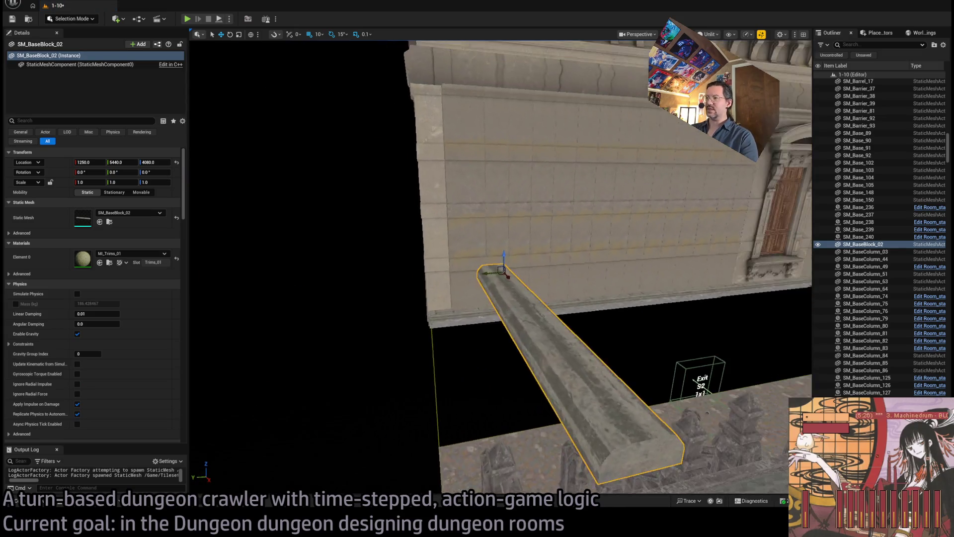
key(Delete)
key(ctrl+space)
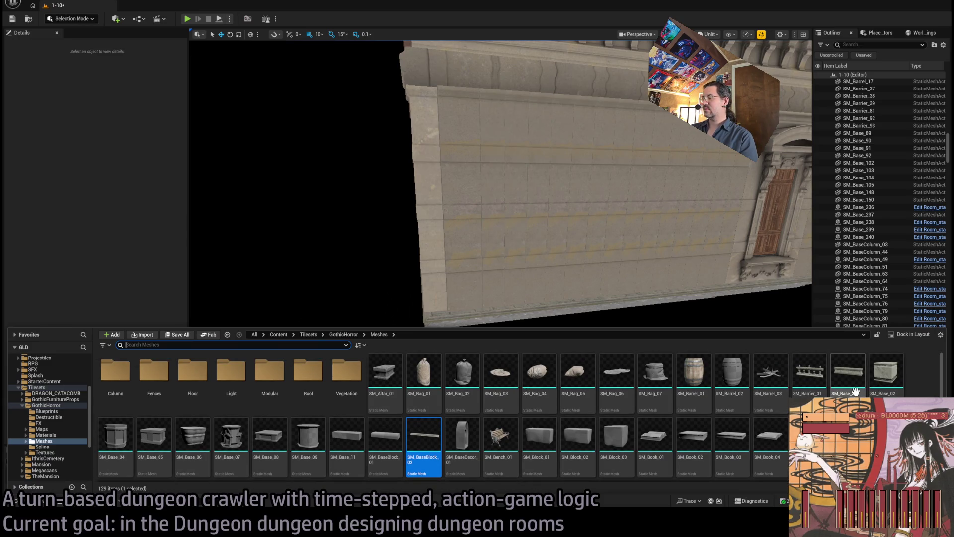
click(46, 406)
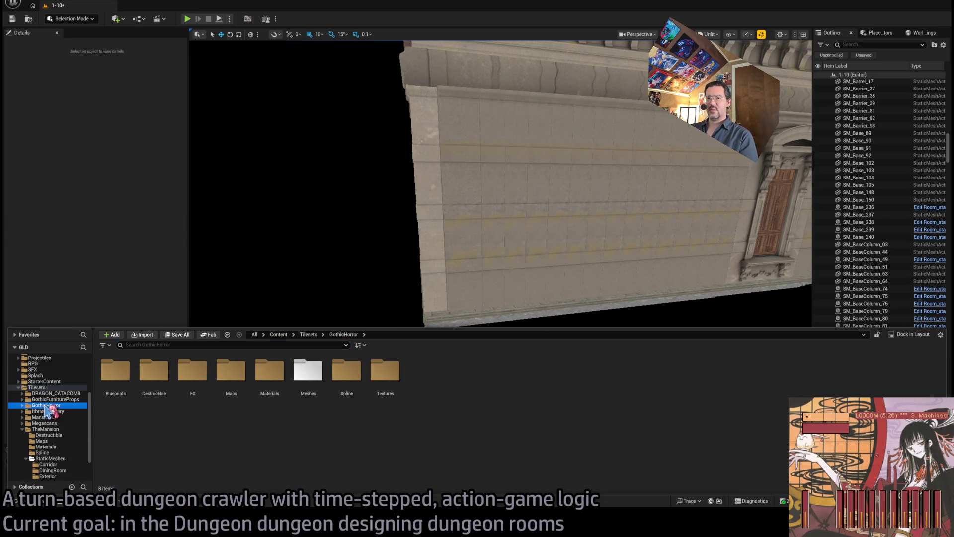
Browse GothicFurnitureProps, Mansion and IthrisCemetery, open TheMansion tileset, then switch to Chrome.
click(70, 399)
click(63, 418)
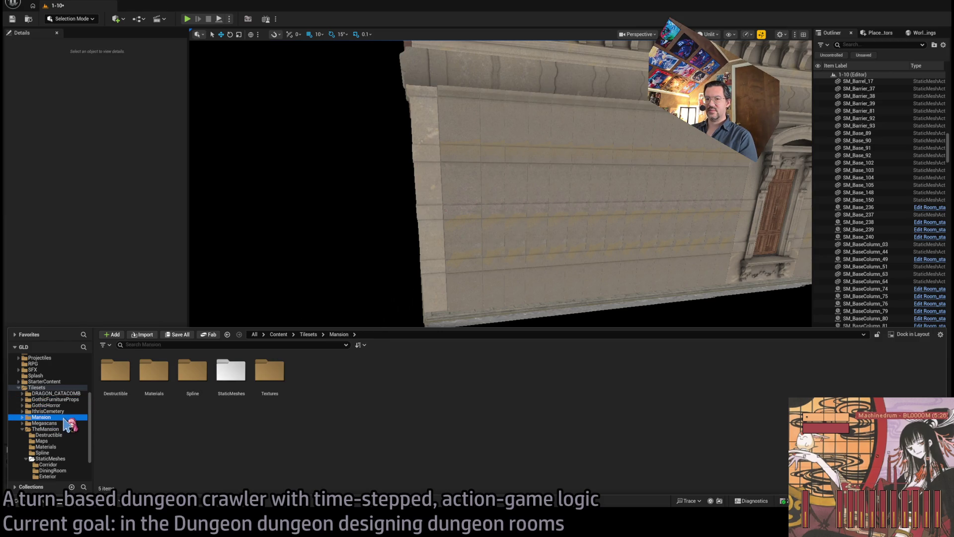
click(70, 411)
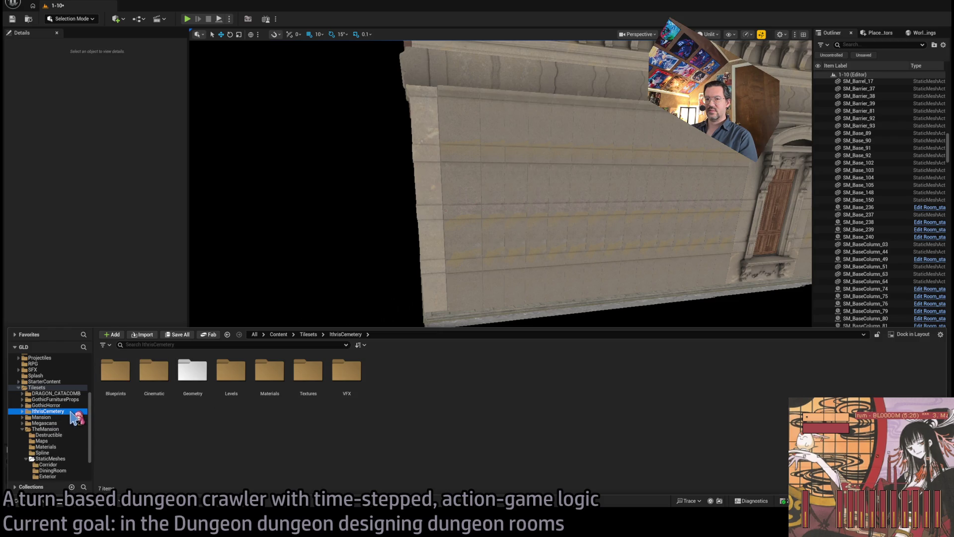
double_click(59, 429)
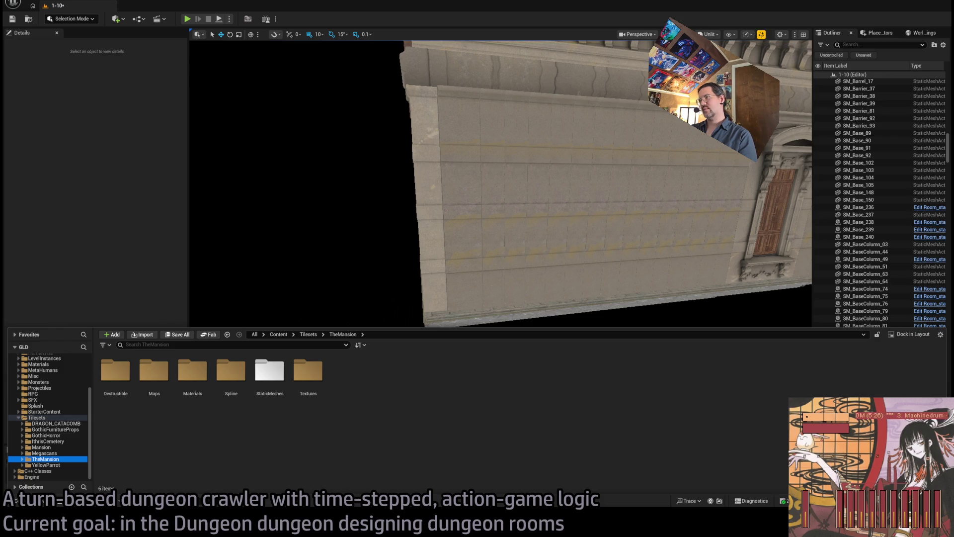
key(alt+Tab)
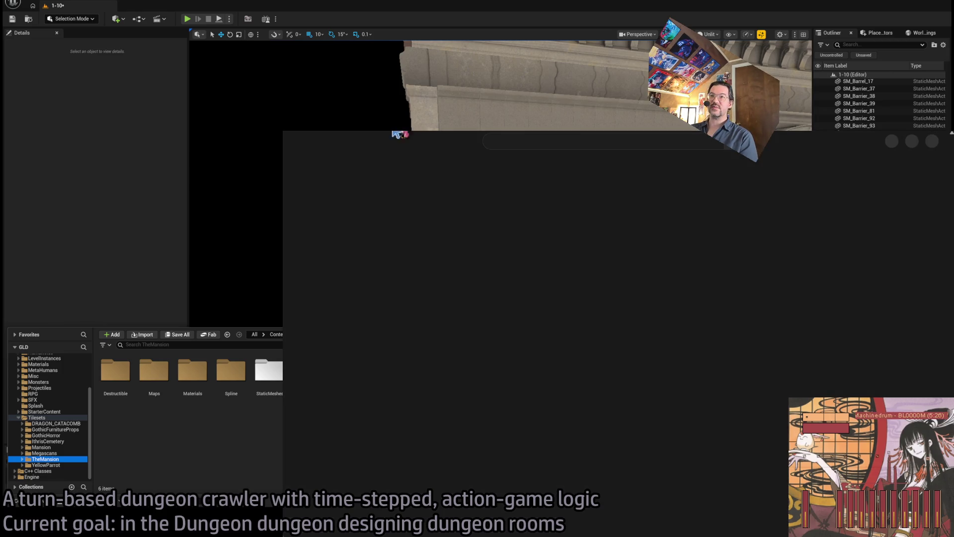
Load the BRB screen playlist page and briefly scroll through it.
click(361, 130)
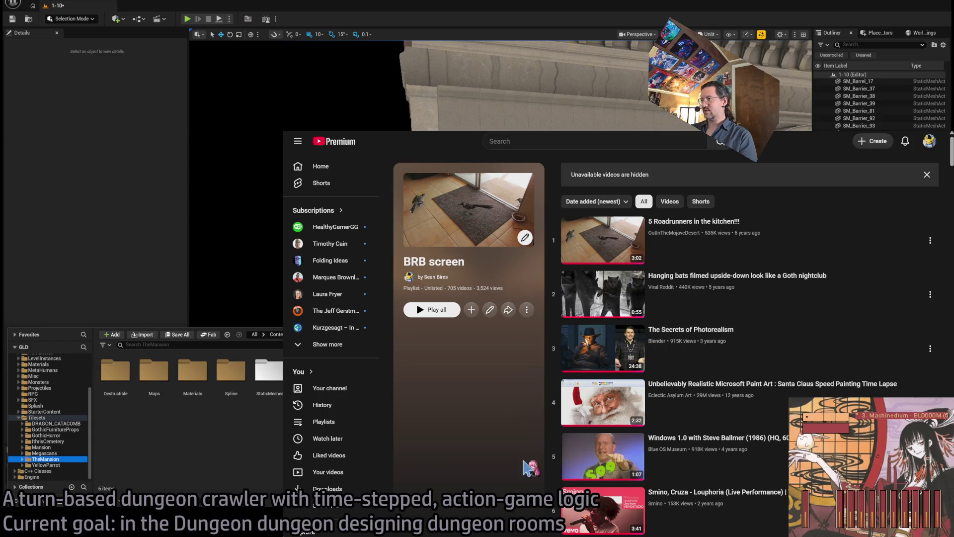
scroll(671, 413, down, 20)
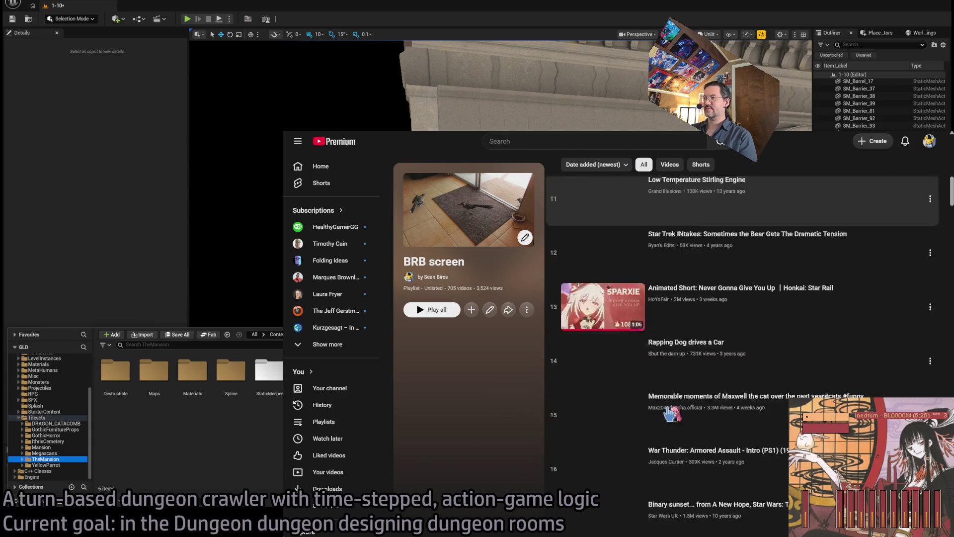
scroll(671, 412, up, 20)
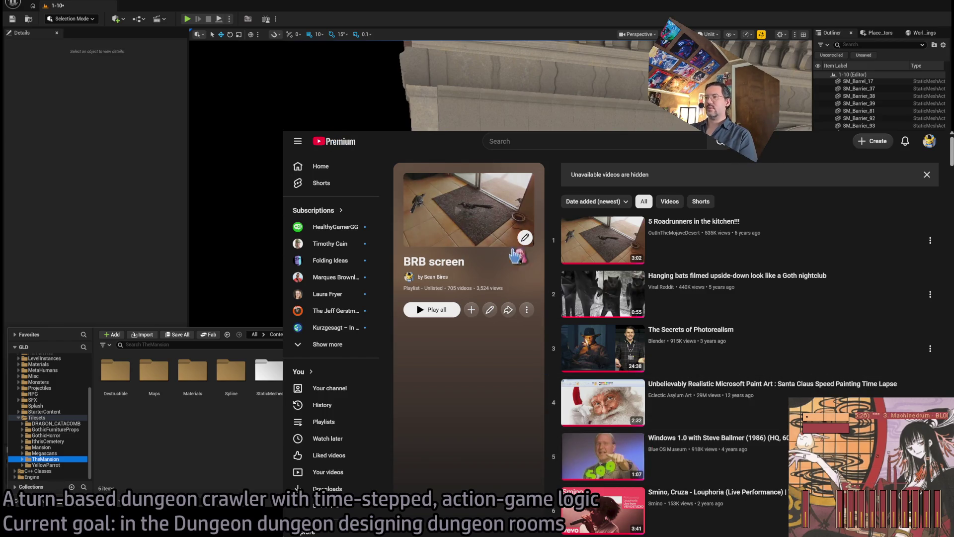
Return to the YouTube Home feed, browse the recommendations, and open Watch history.
key(alt+Left)
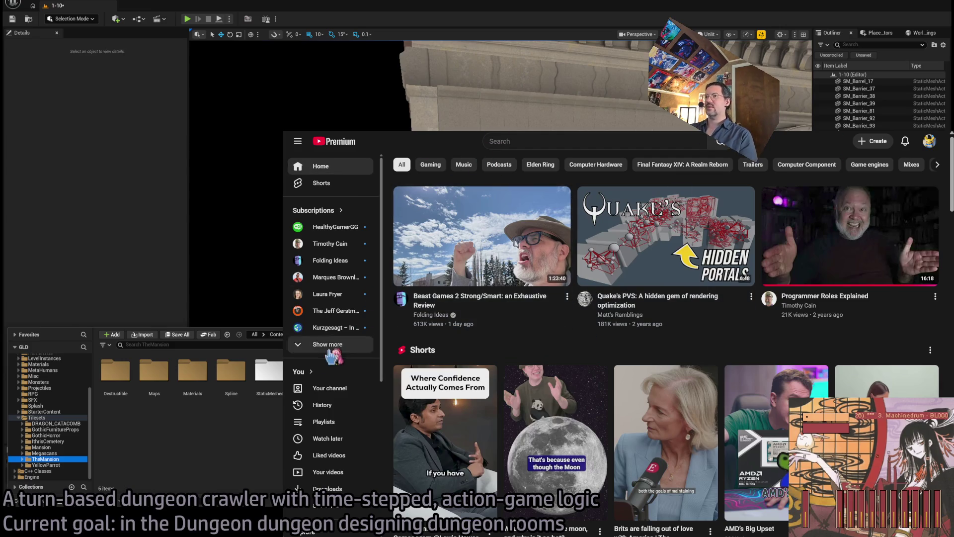
scroll(328, 370, down, 2)
scroll(328, 371, down, 2)
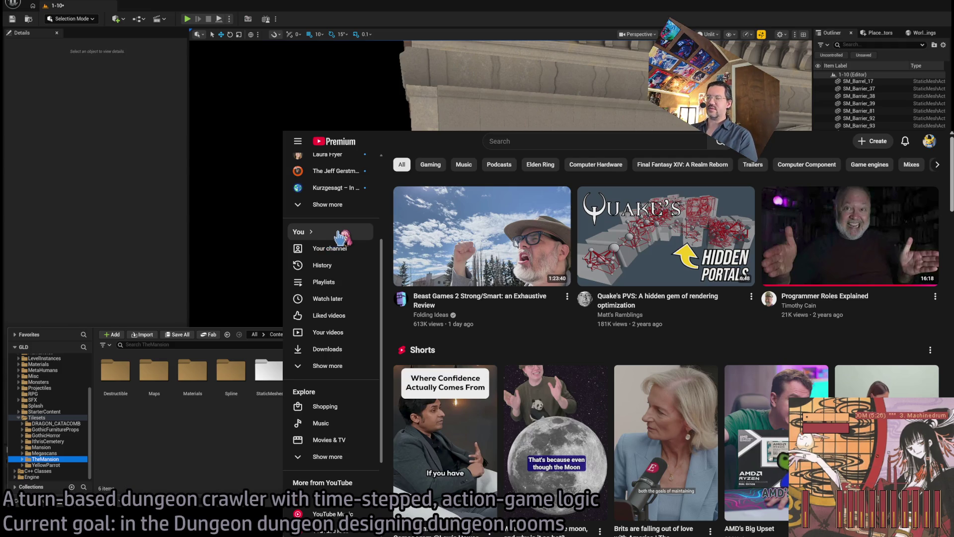
scroll(340, 237, up, 3)
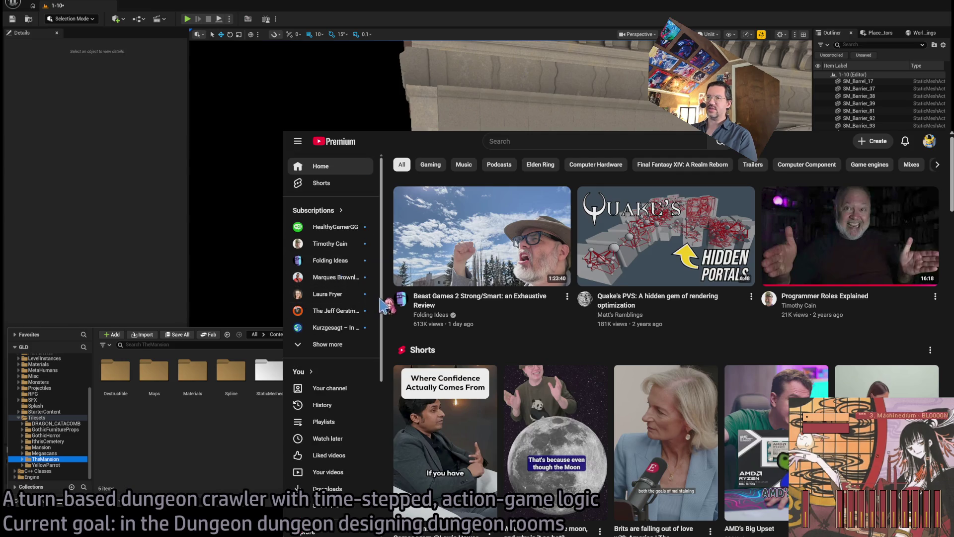
drag(383, 313, 384, 341)
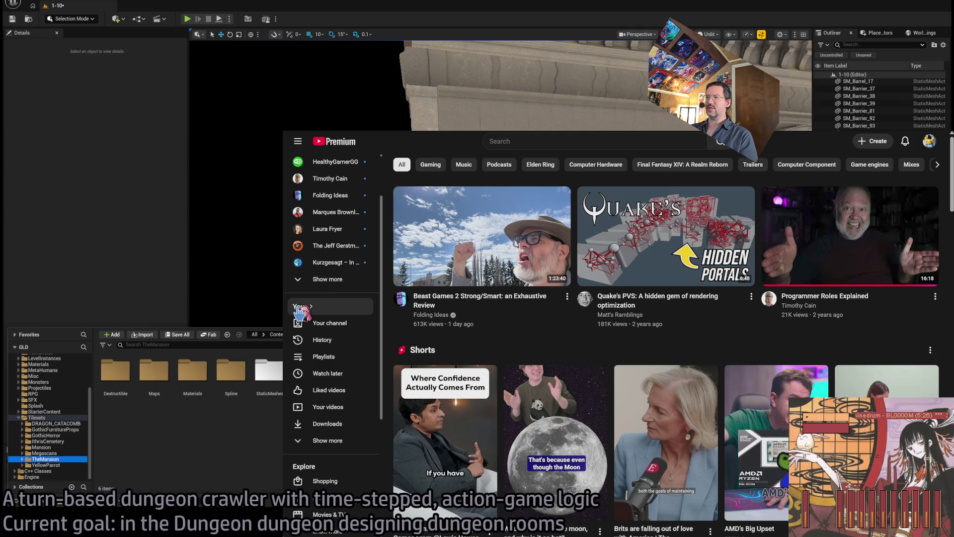
scroll(383, 306, down, 1)
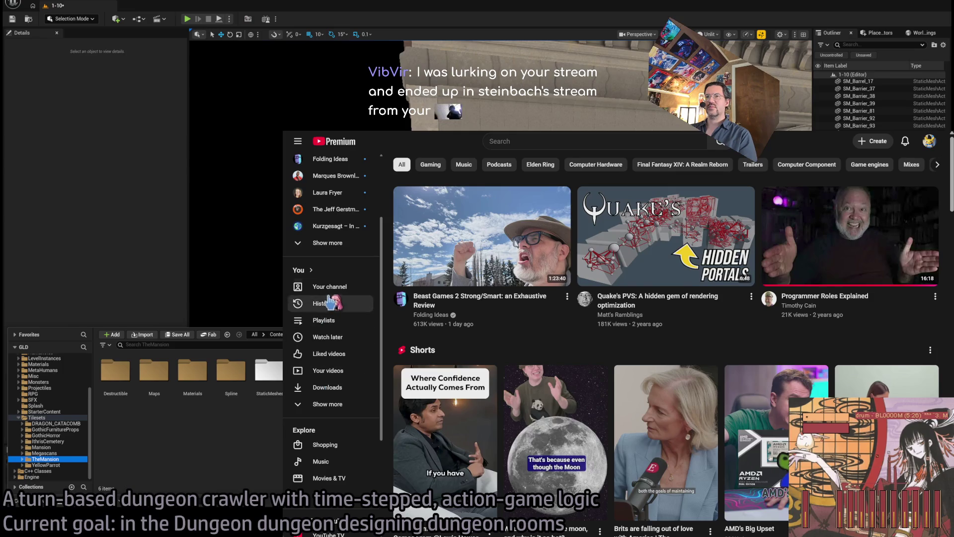
click(329, 308)
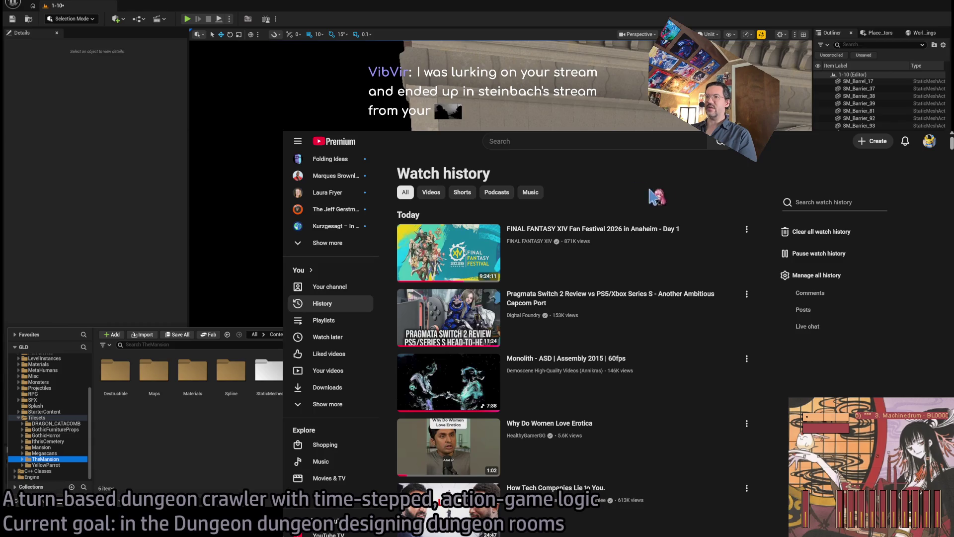
Play 'How Quake's software renderer ELIMINATES overdraw' from history, seek to 5:24, and widen to theater mode.
scroll(794, 374, down, 5)
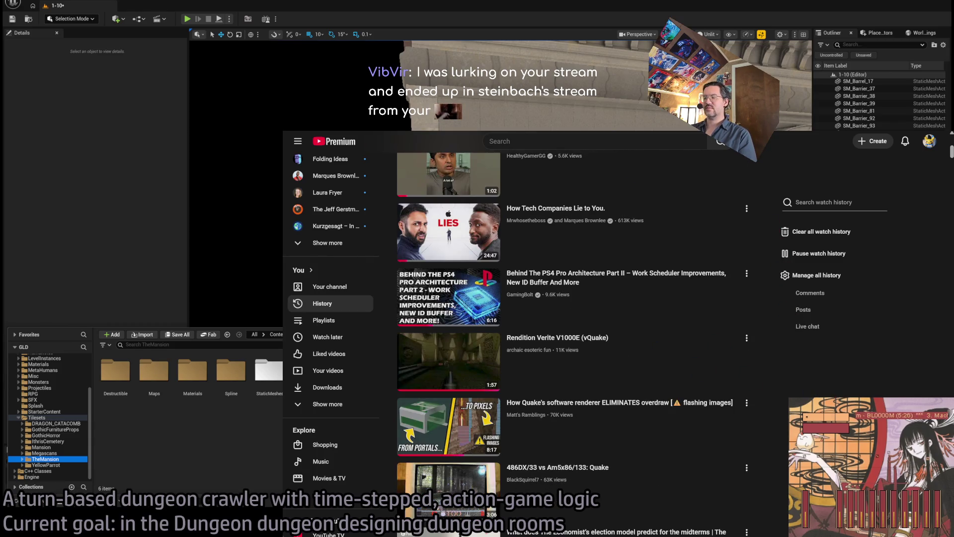
scroll(663, 353, down, 1)
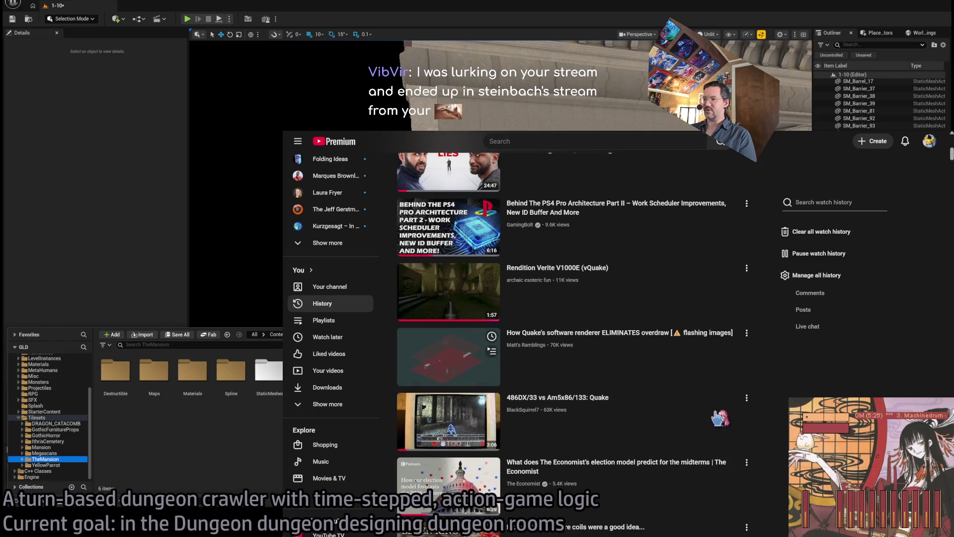
click(647, 380)
drag(603, 402, 715, 402)
click(730, 415)
Rewind the Quake overdraw video to 0:00 and let it play.
drag(718, 465, 719, 466)
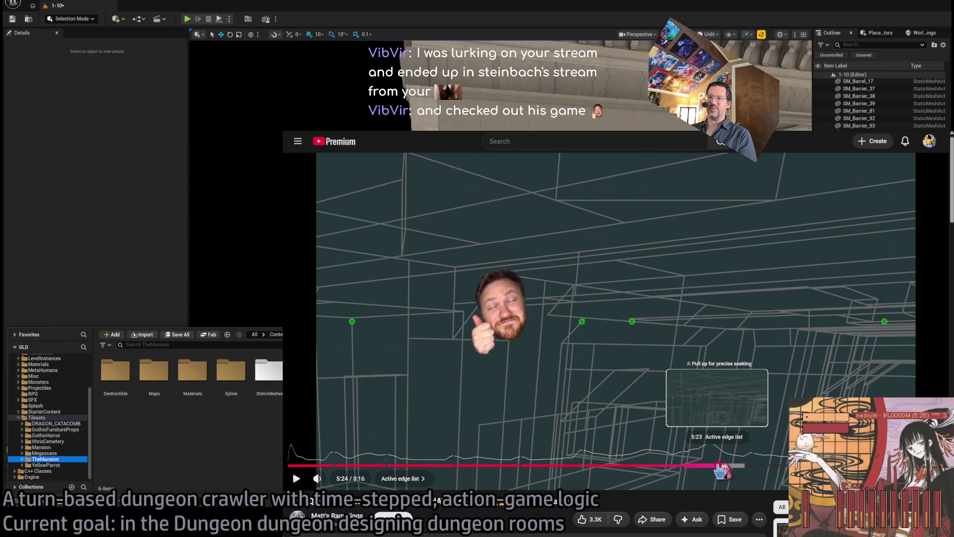
drag(718, 466, 288, 466)
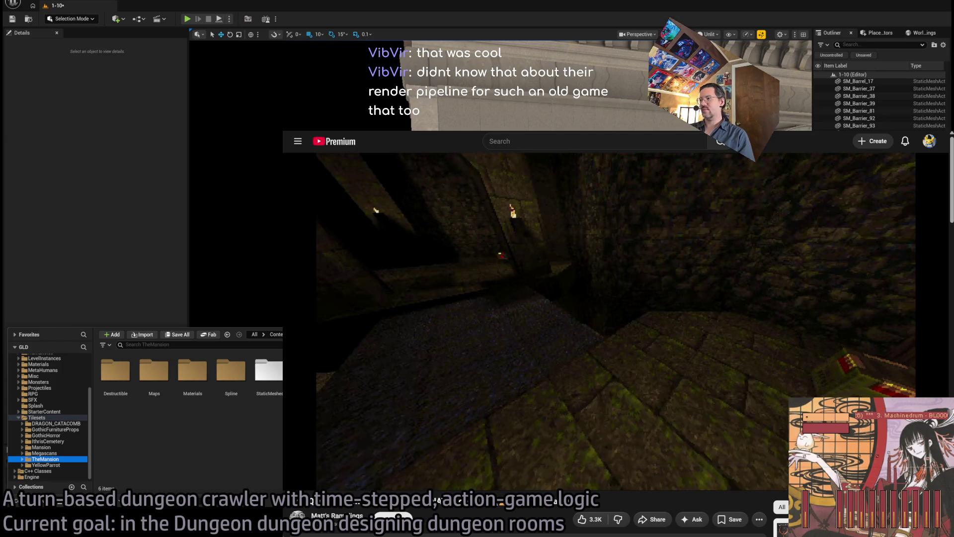
scroll(582, 431, down, 1)
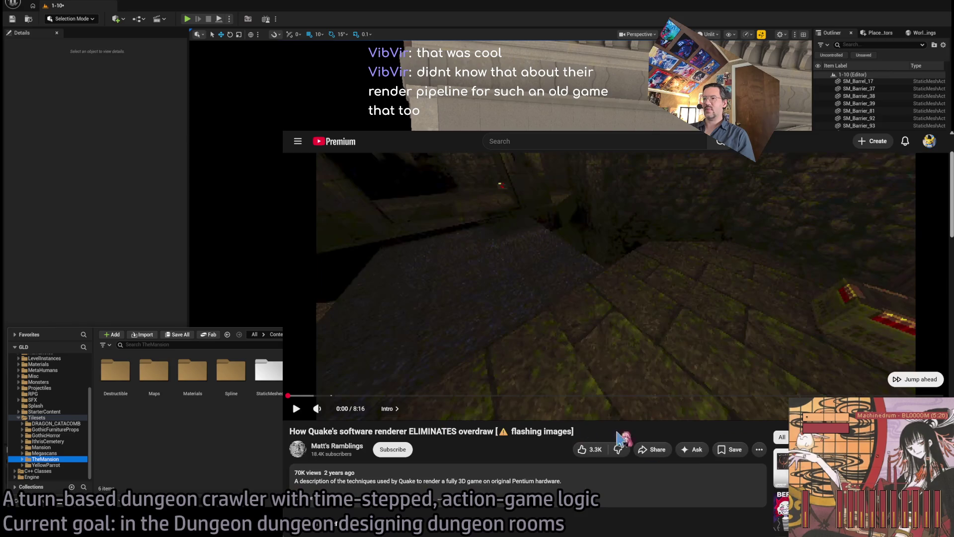
Save the Quake overdraw video to the BRB screen playlist, then play it as the playlist's first entry.
click(723, 450)
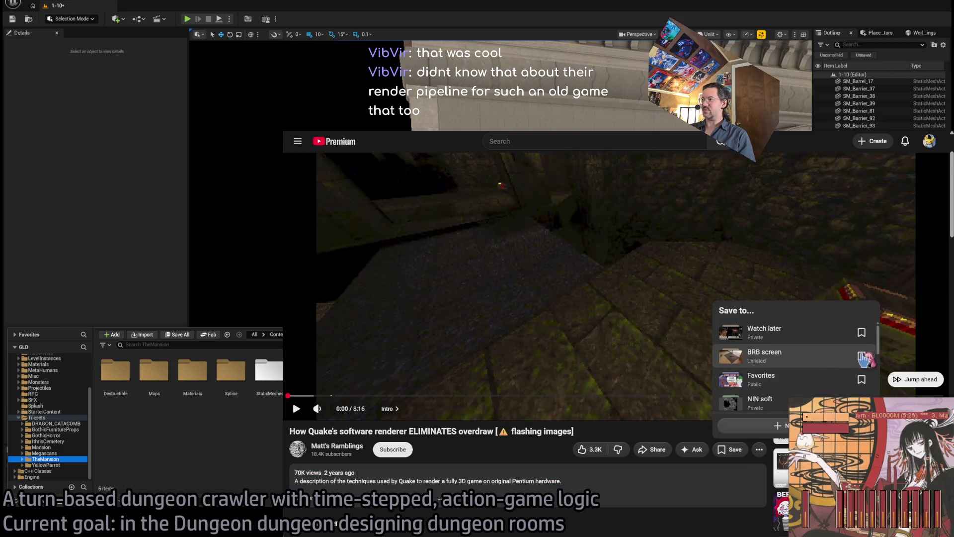
click(861, 356)
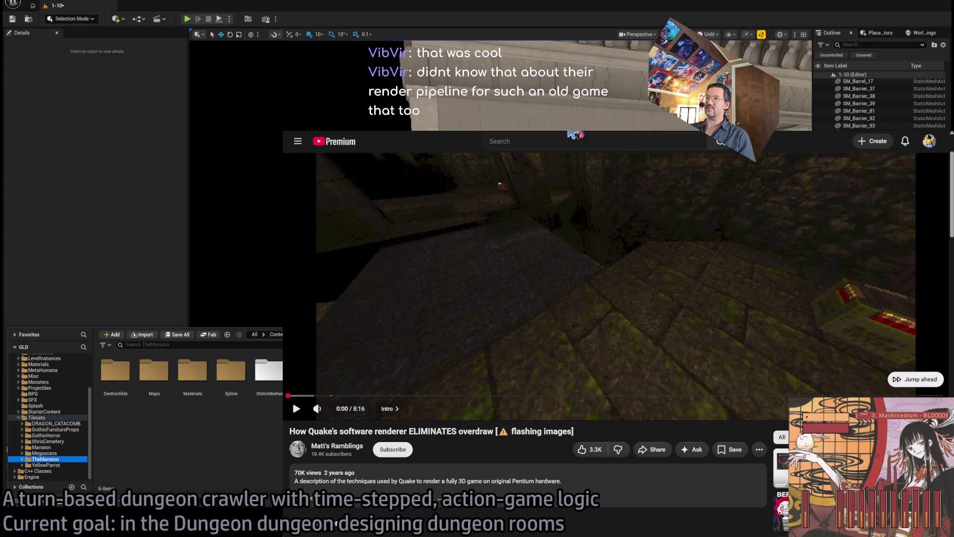
key(alt+Left)
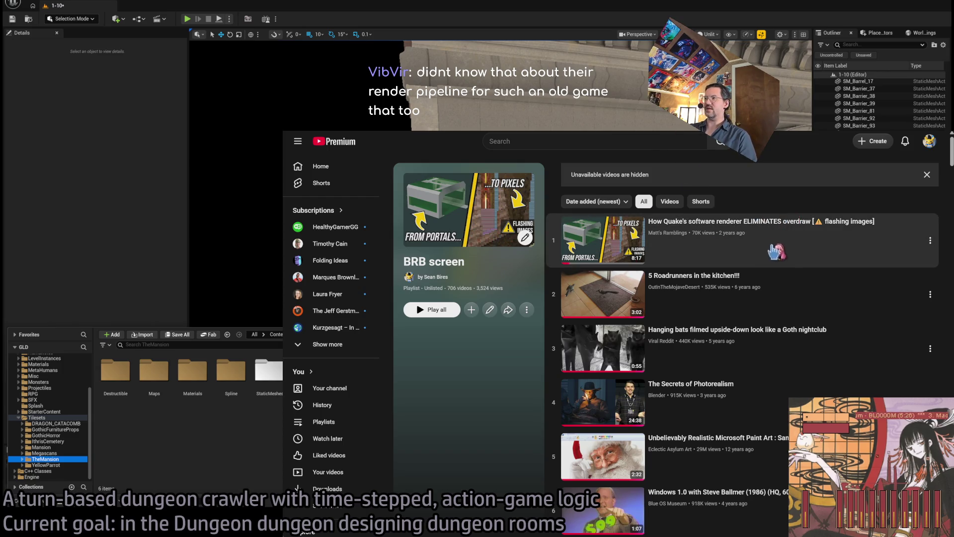
click(432, 310)
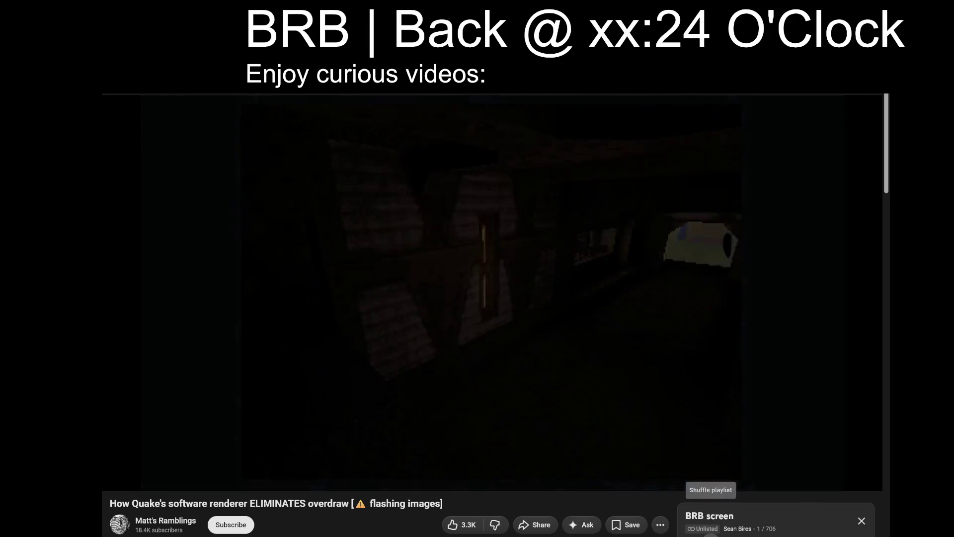
Scroll the playlist panel to reveal its shuffle row.
scroll(347, 516, down, 1)
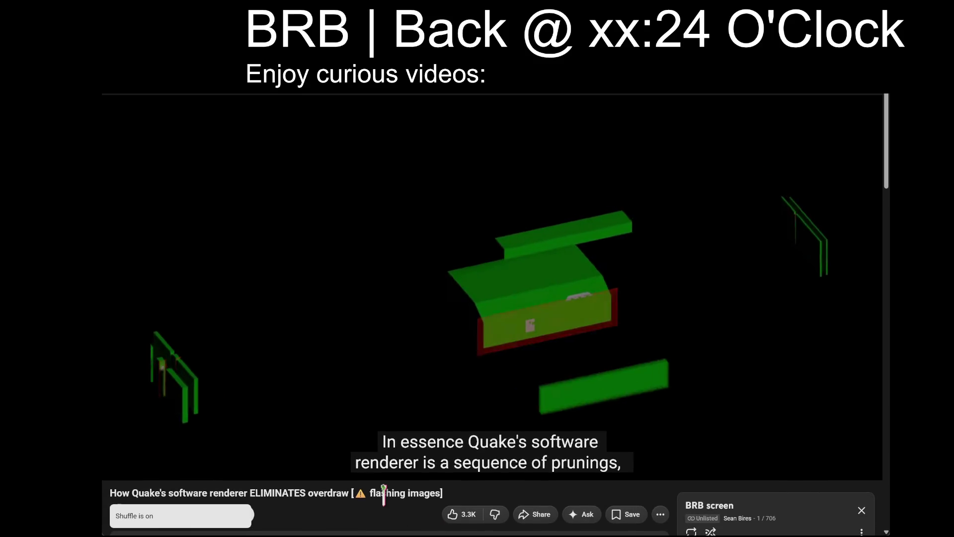